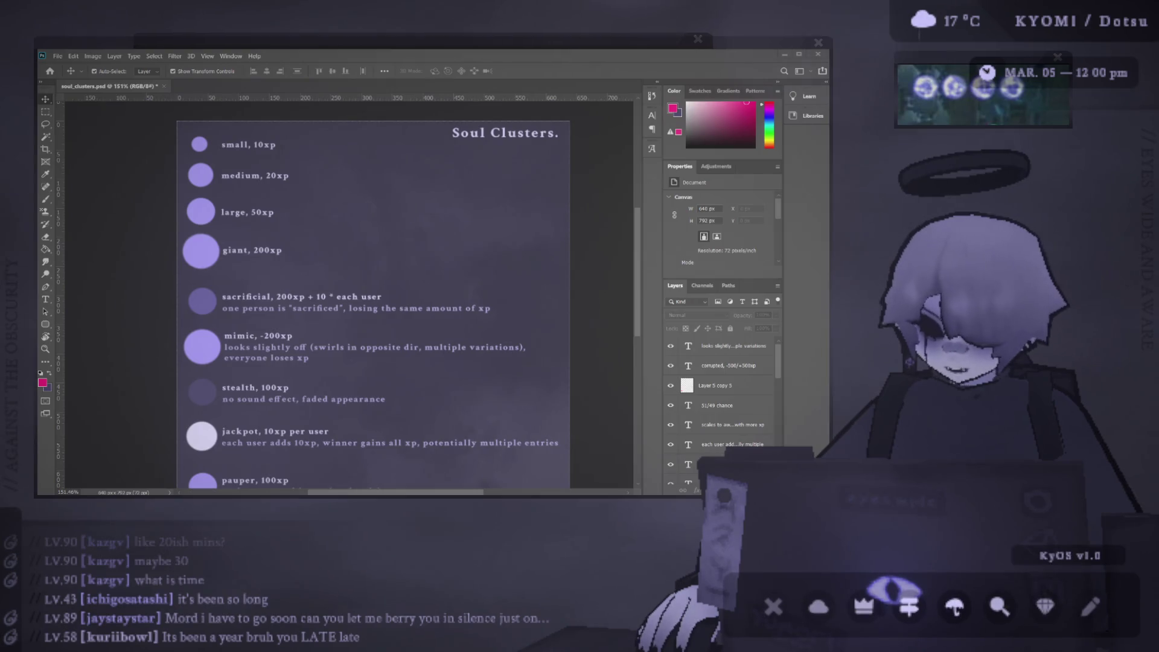
Step: Scroll the soul_clusters.psd canvas down to the pauper and corrupted orb entries
scroll(349, 294, down, 5)
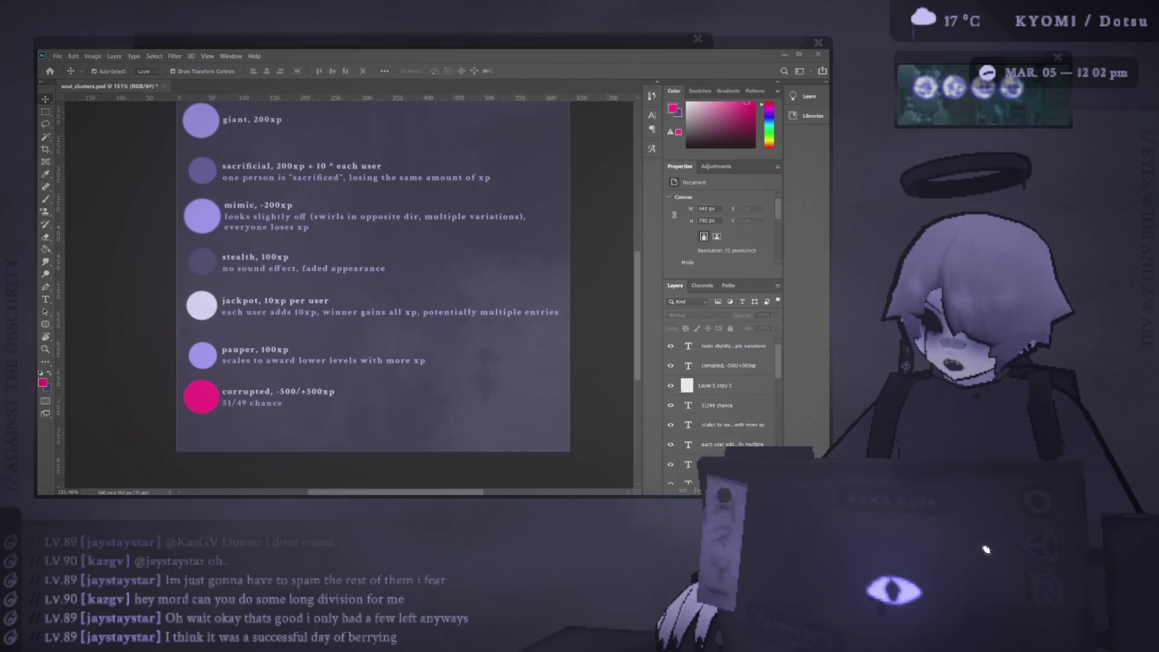
Step: Bring the Unity editor in front of Photoshop and reposition its window
mouse_move(877, 603)
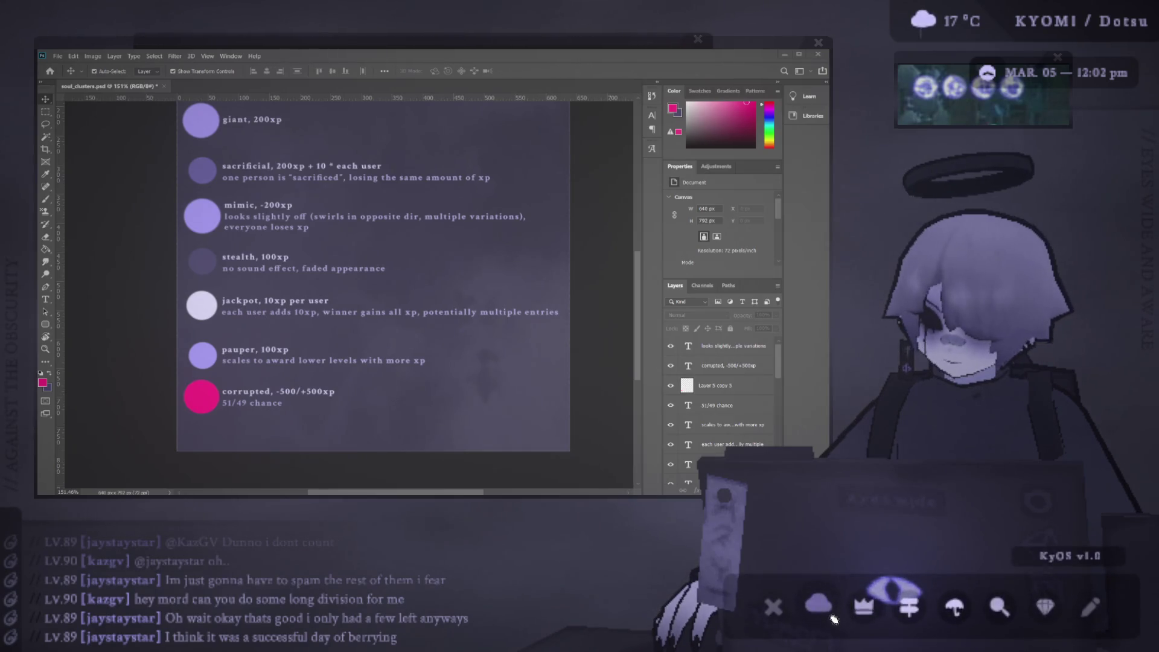
click(835, 607)
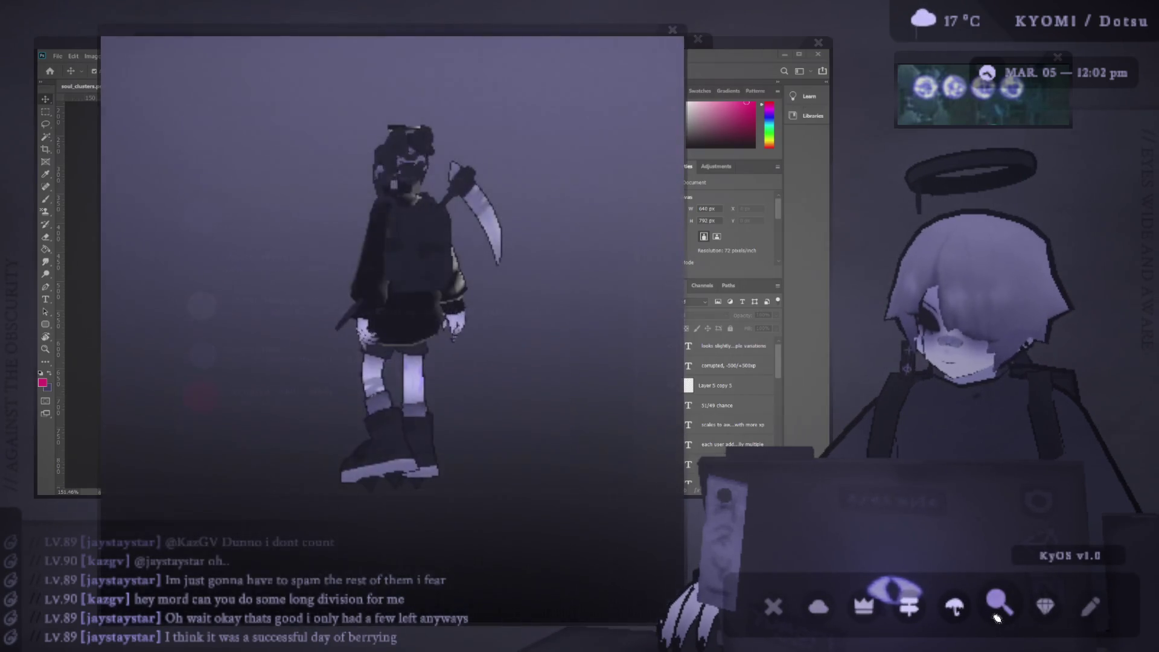
click(672, 30)
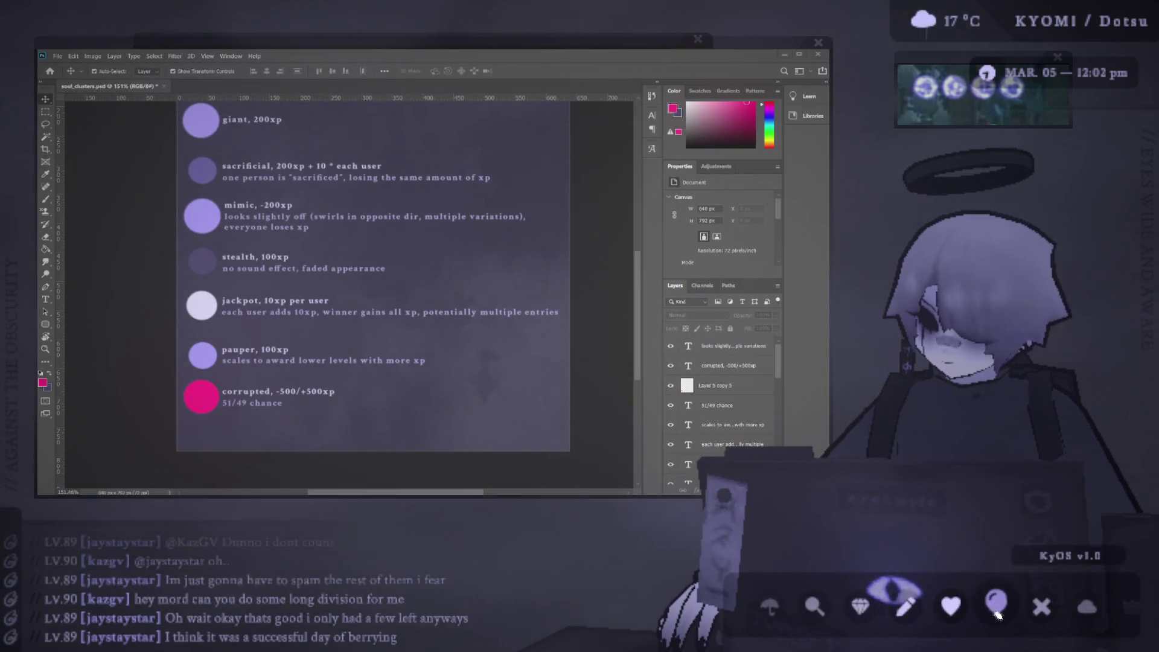
click(887, 599)
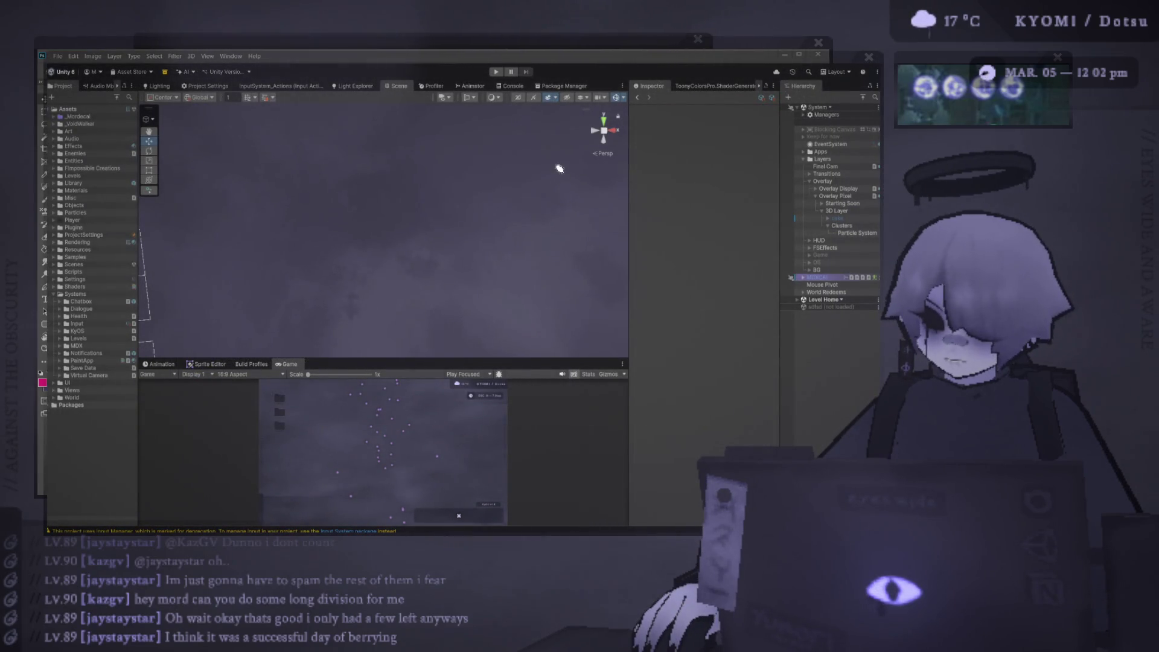
drag(633, 58, 616, 46)
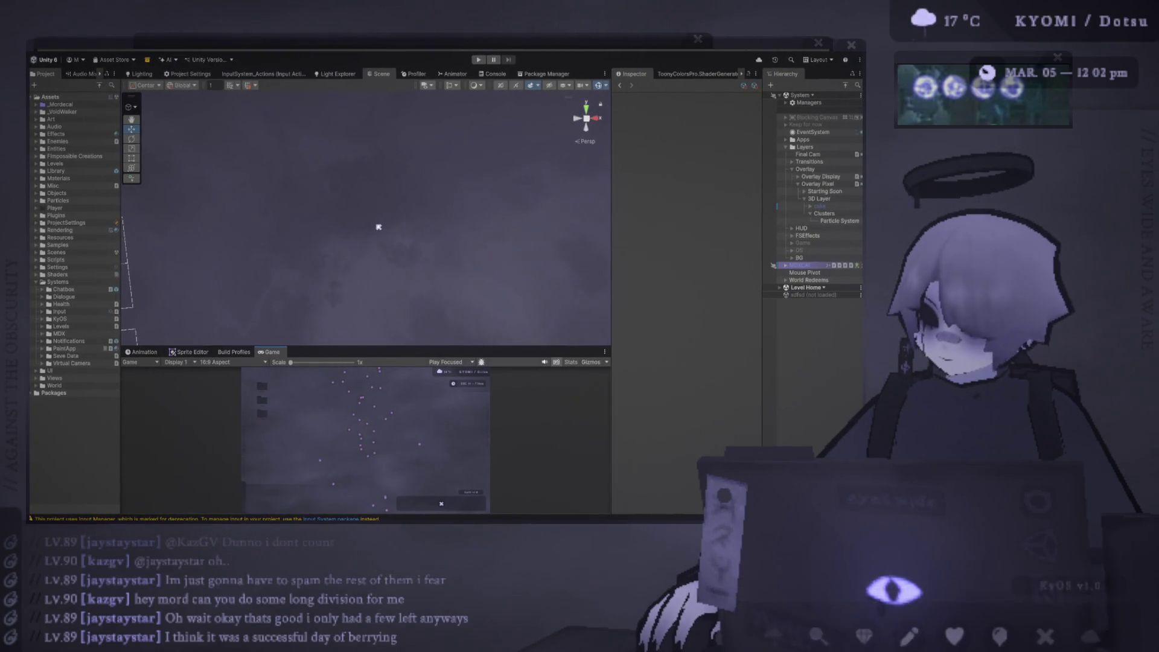
Step: Frame the Clusters particle system in a flat 2D Scene view and enlarge the Game view
click(839, 221)
key(f)
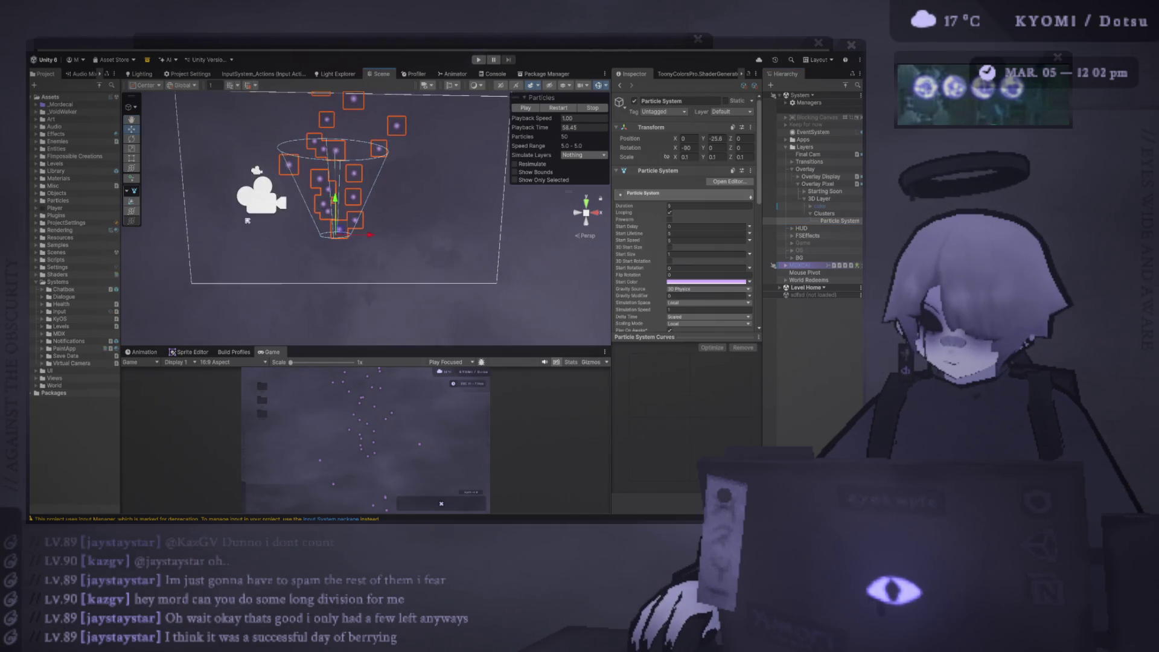
click(500, 86)
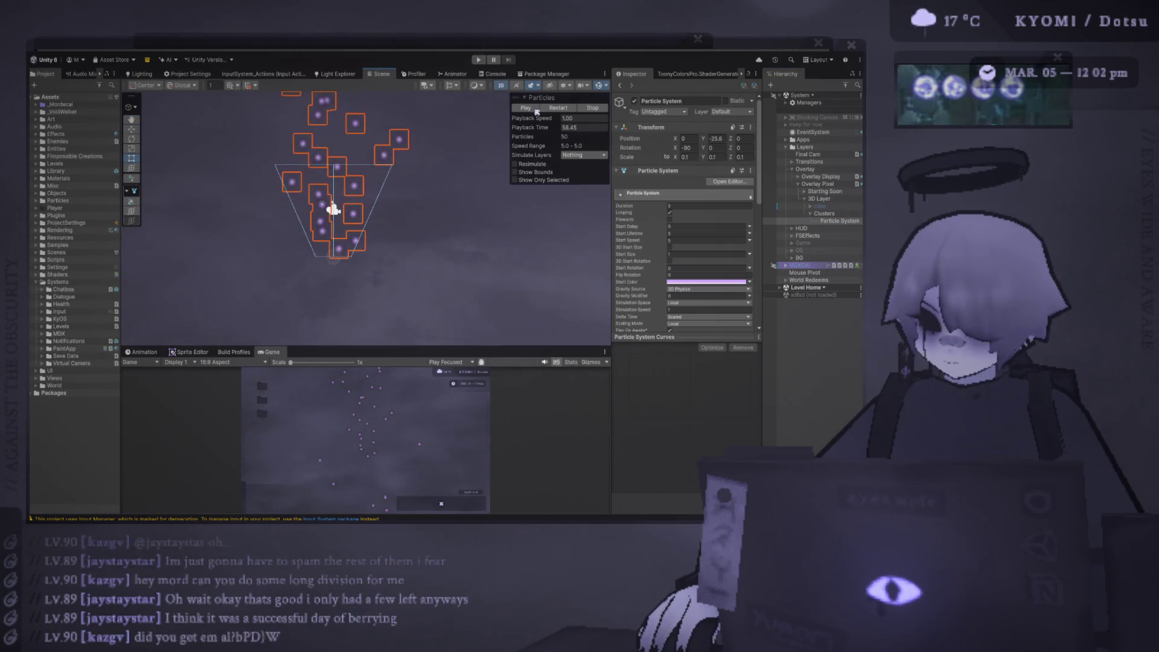
scroll(362, 199, down, 2)
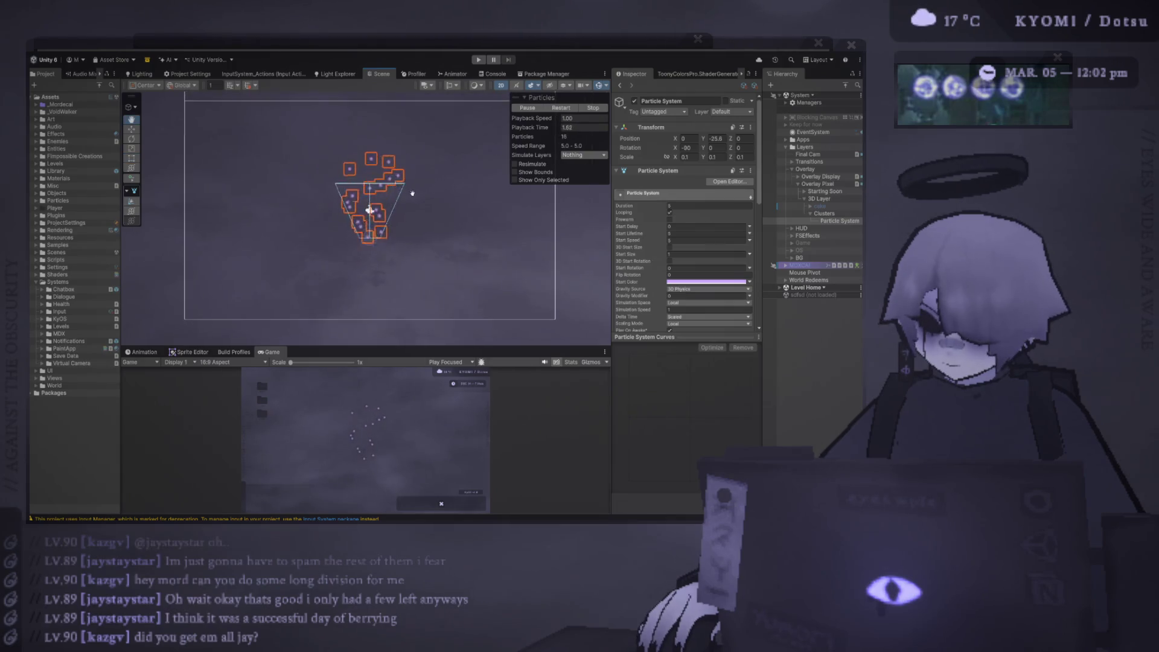
mouse_move(384, 310)
mouse_down()
mouse_move(362, 205)
mouse_move(326, 274)
mouse_up()
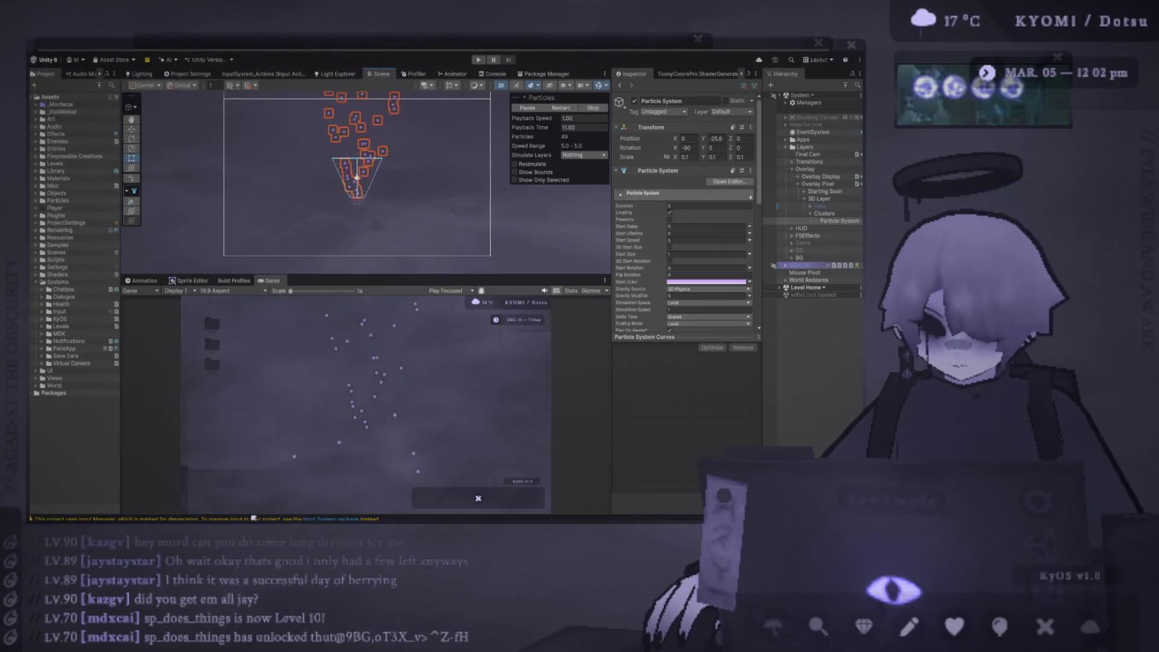
Step: Give the Scene view more height and select the Particles folder under Assets/Particles/Full
key(alt+Tab)
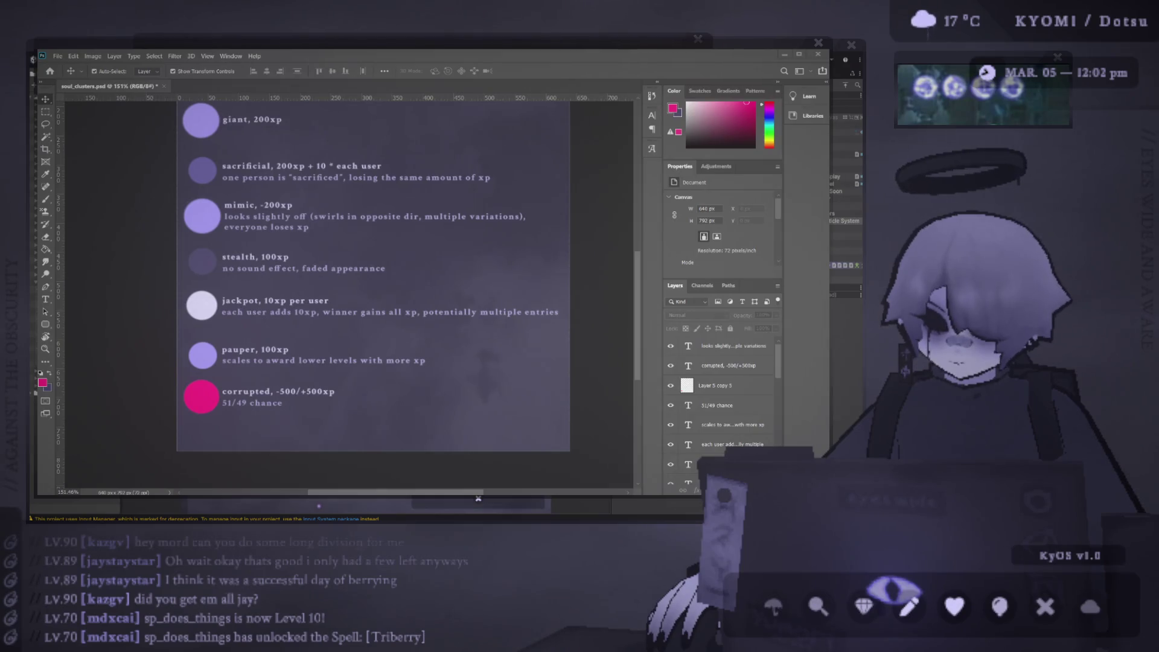
key(alt+Tab)
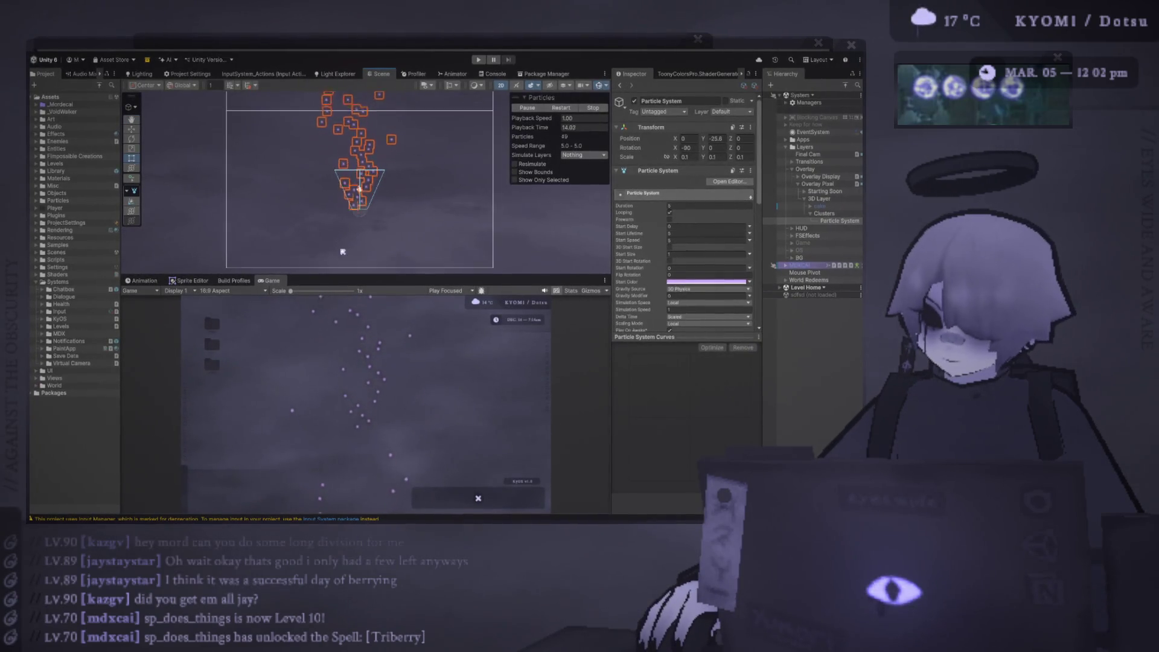
drag(358, 276, 358, 305)
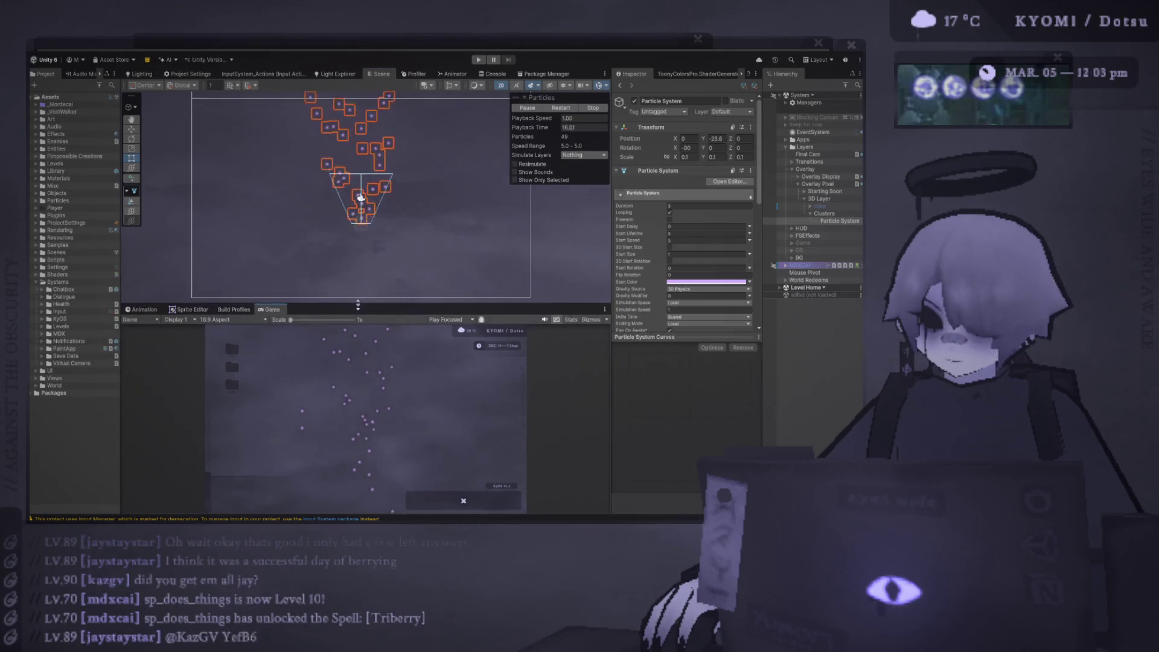
scroll(330, 229, up, 2)
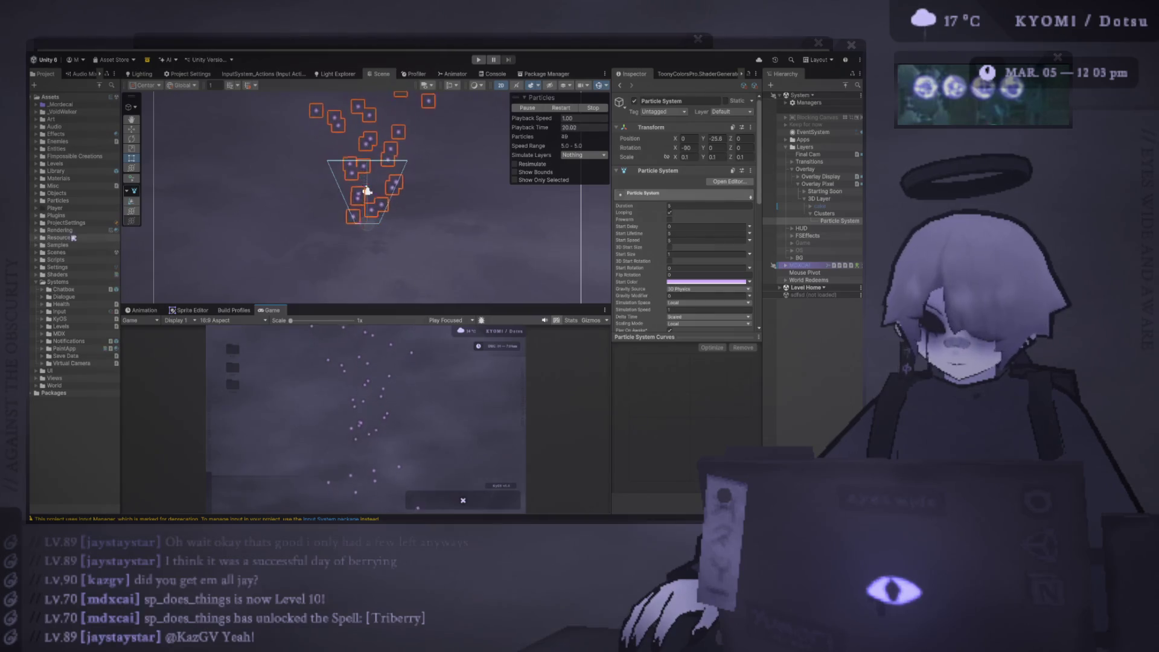
click(37, 201)
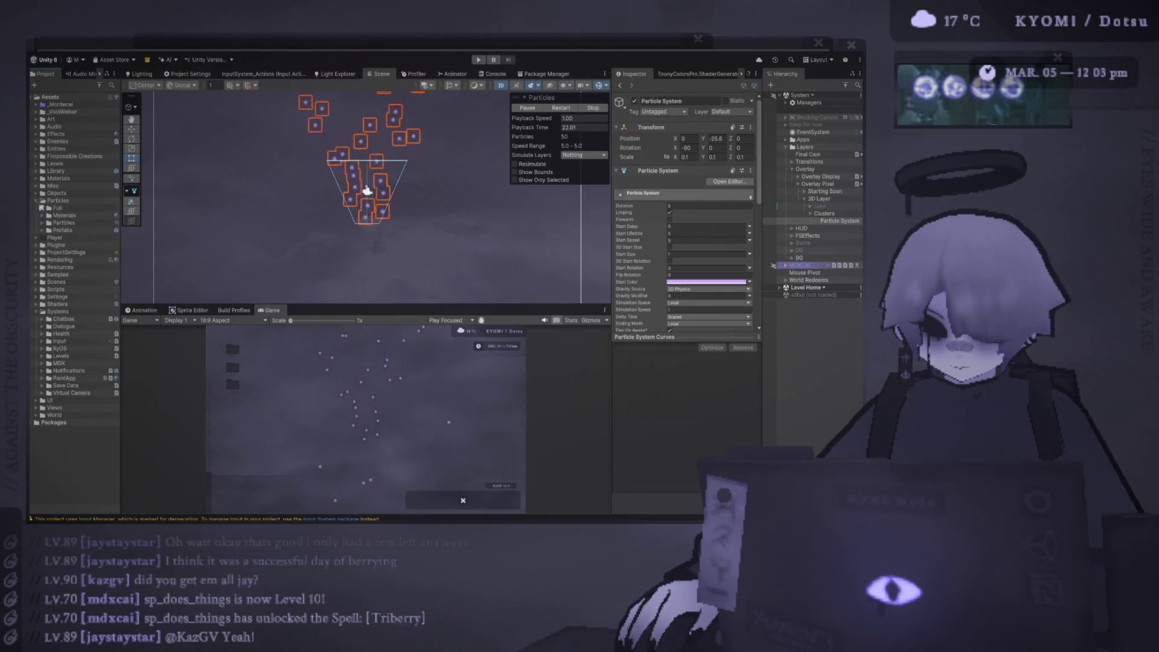
click(47, 223)
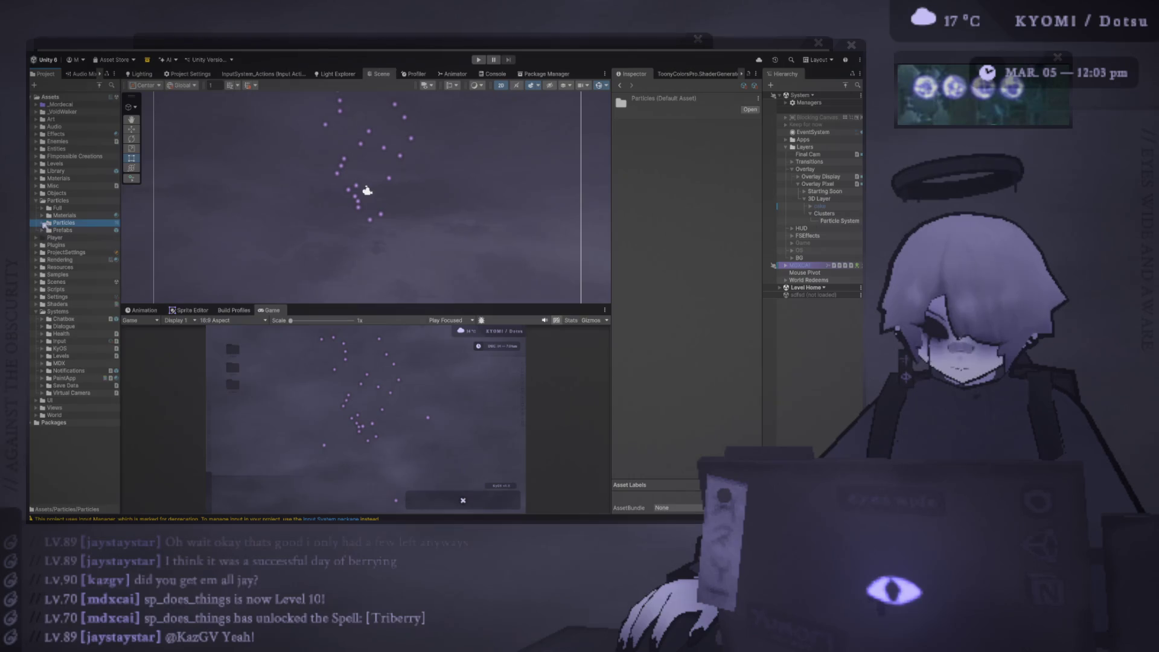
Step: List the Full/Particles textures such as bubble_tx and snowflake, then return to Photoshop
click(43, 222)
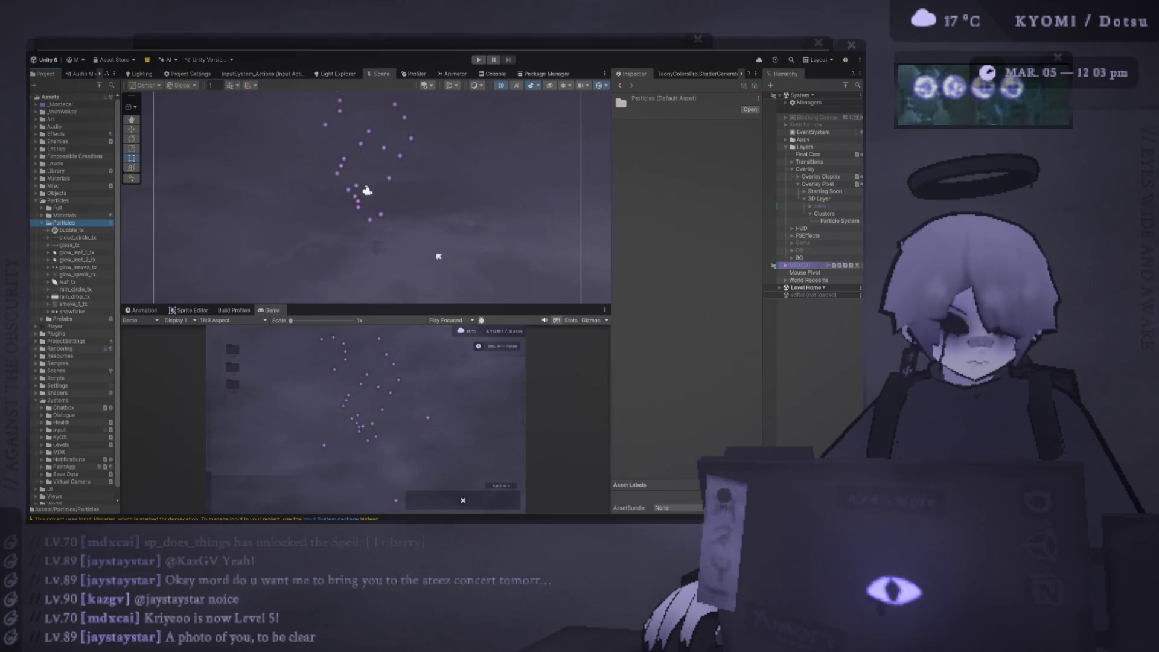
mouse_move(339, 305)
mouse_down()
mouse_move(344, 327)
mouse_move(332, 300)
mouse_up()
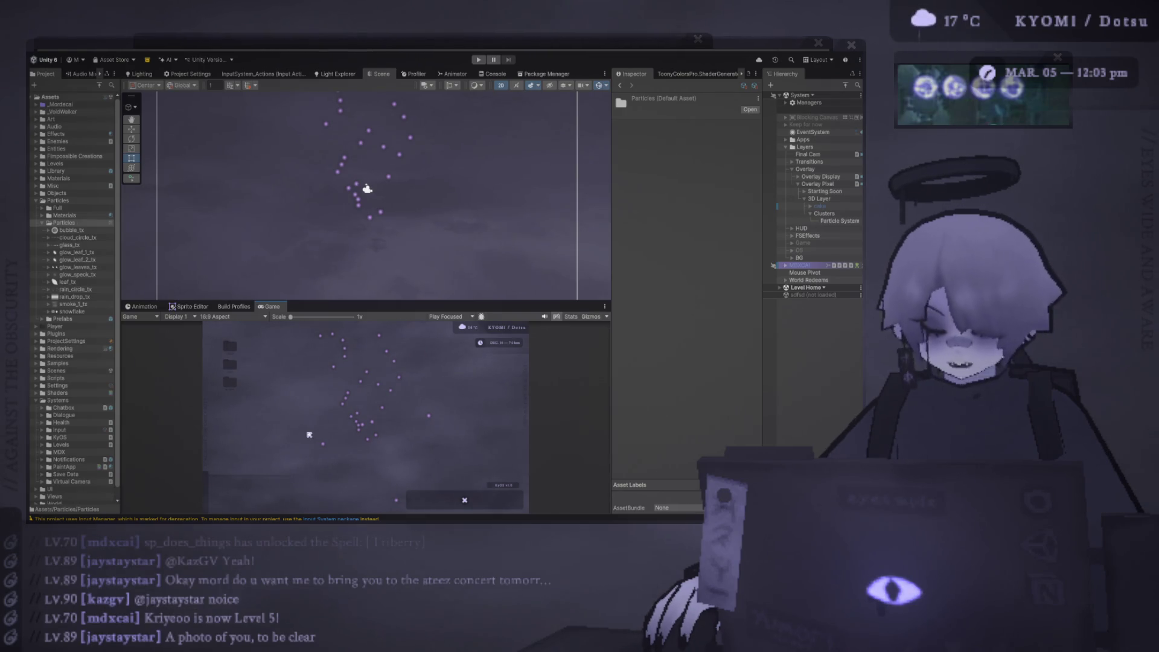
key(alt+Tab)
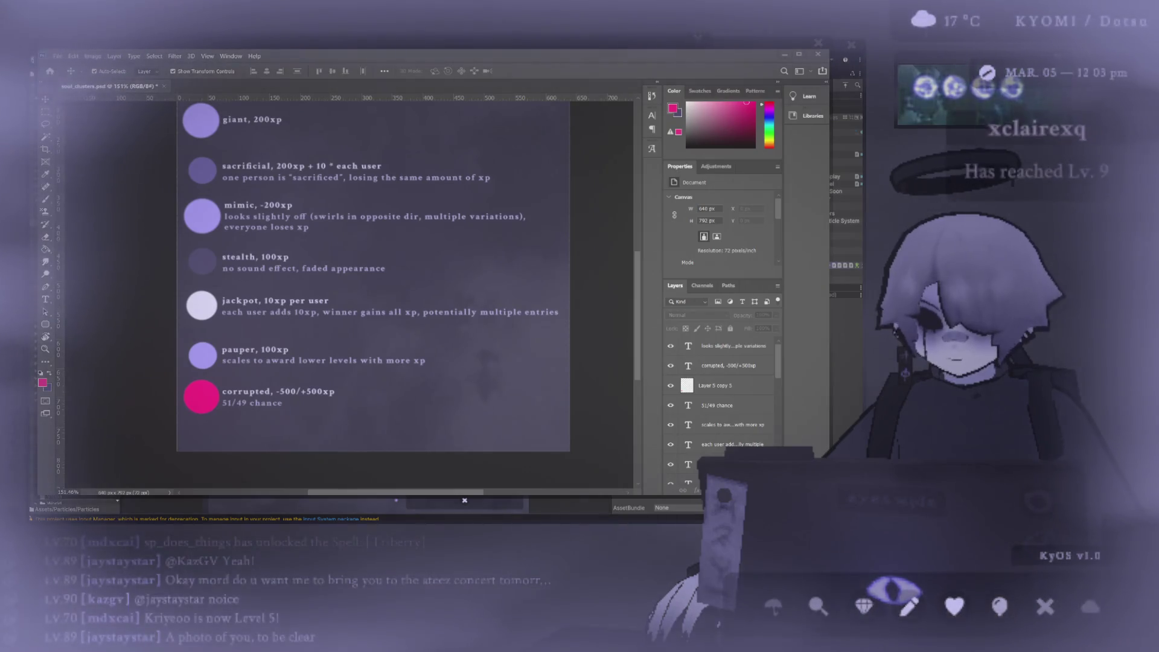
Step: Zoom the Game view to 1.1x scale and readjust the Scene/Game split
key(alt+Tab)
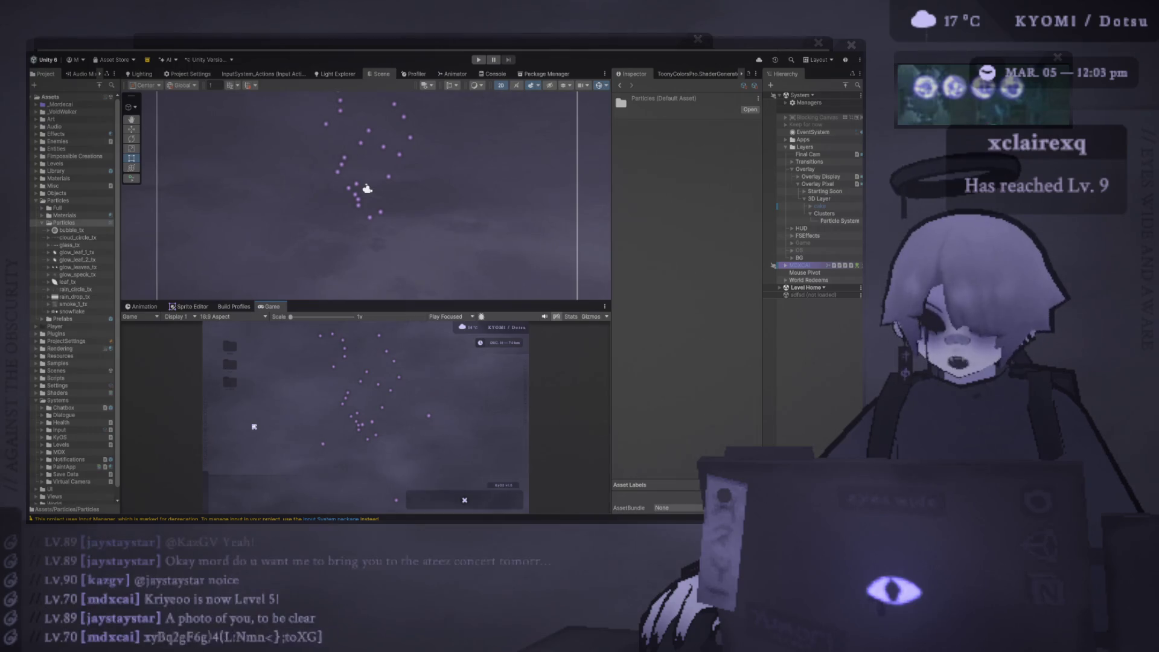
mouse_move(310, 298)
mouse_down()
mouse_move(310, 329)
mouse_move(311, 270)
mouse_move(295, 289)
mouse_move(352, 295)
mouse_move(295, 289)
mouse_move(314, 231)
mouse_up()
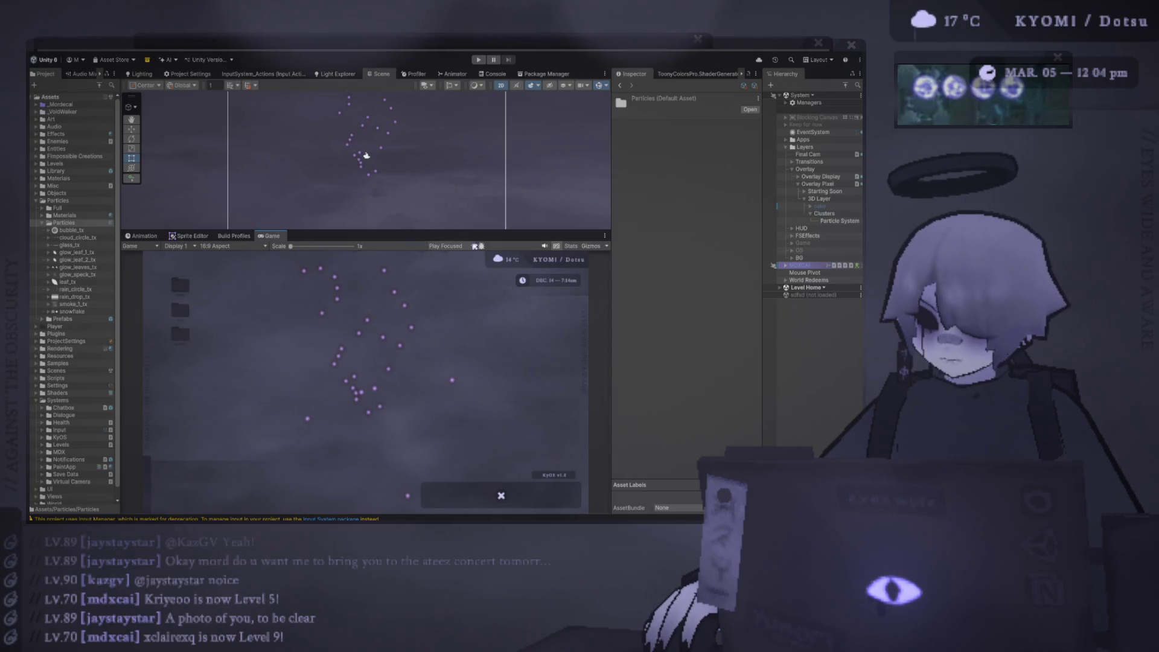
drag(394, 229, 388, 275)
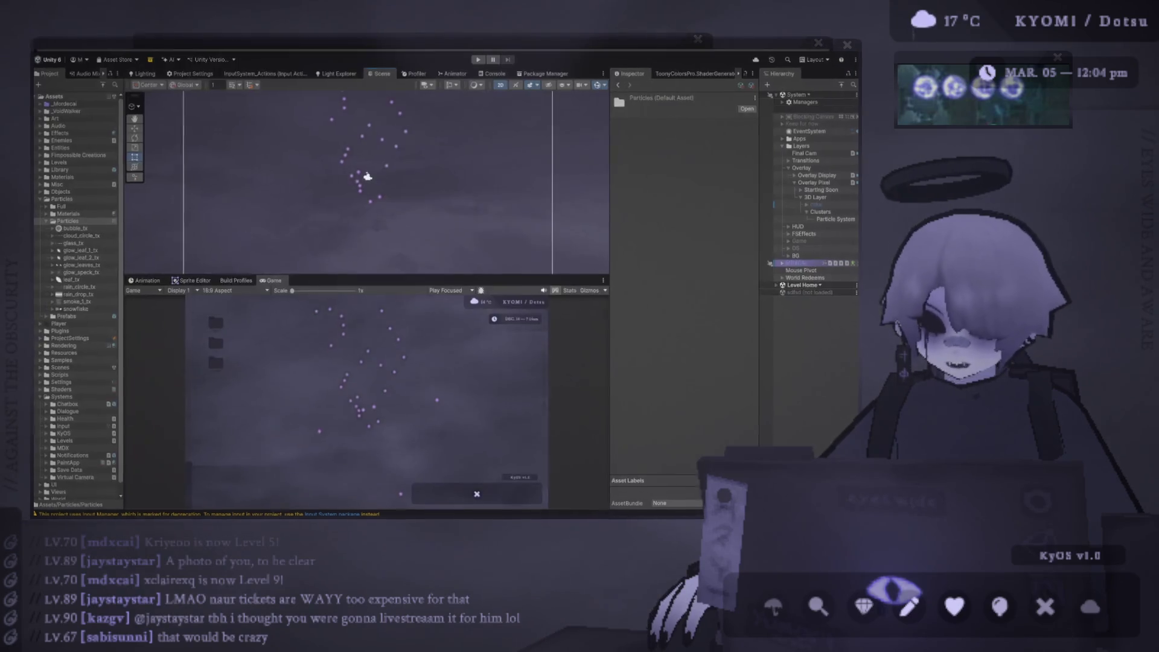
key(alt+Tab)
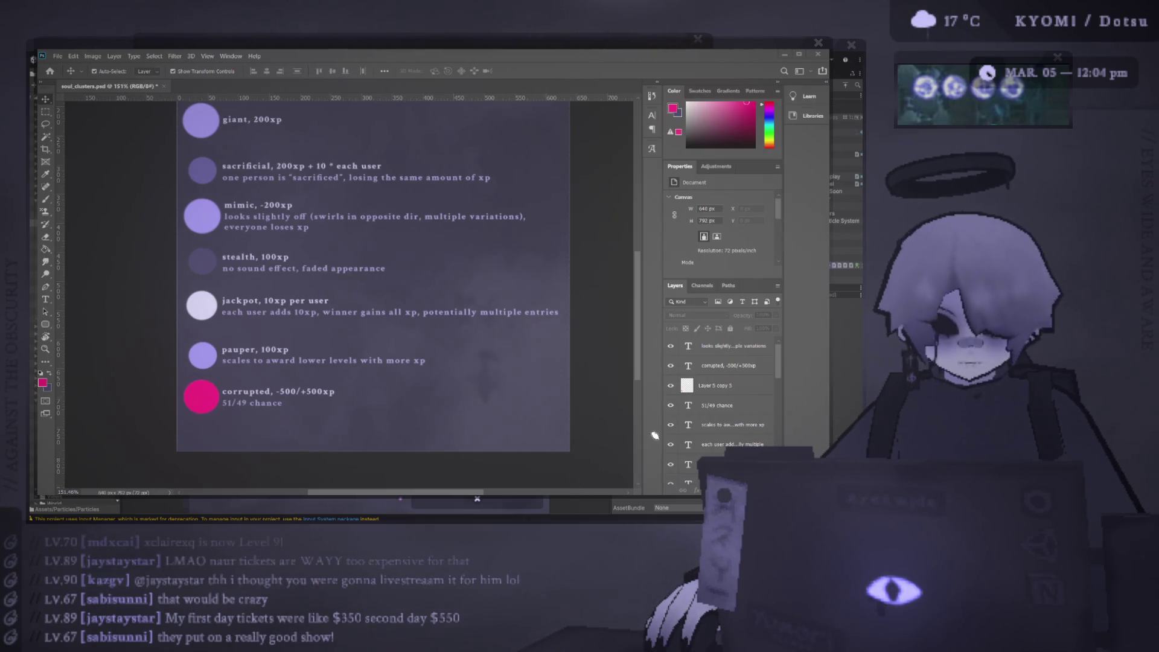
Step: Shrink Photoshop into a small floating window with Unity visible behind it
key(alt+Tab)
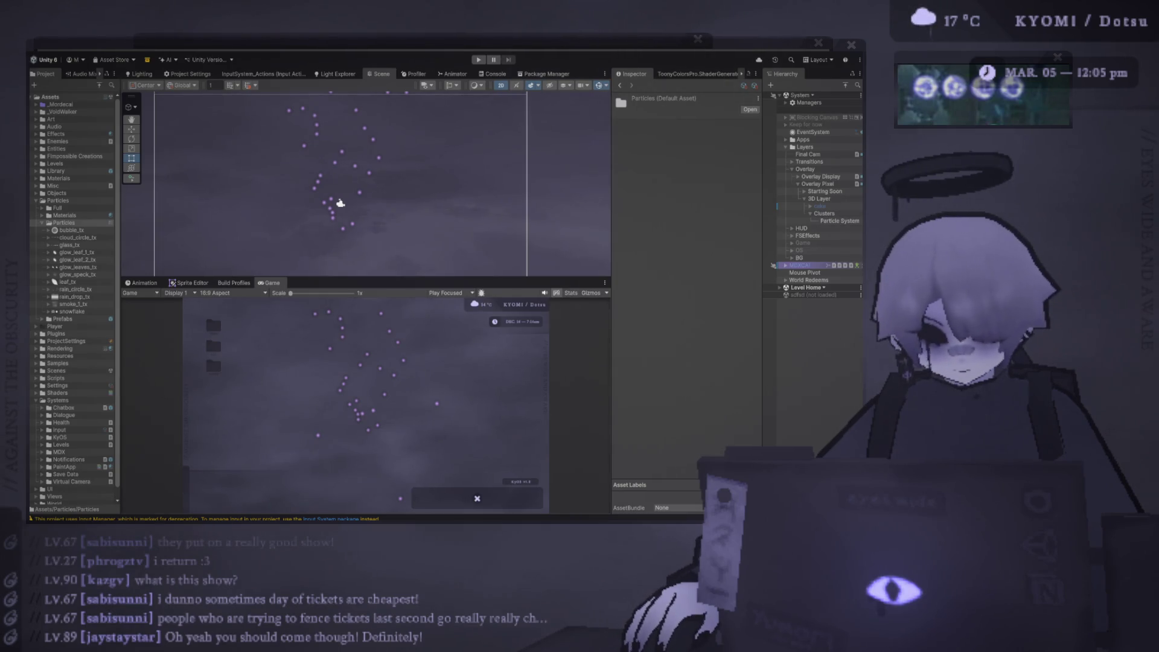
key(alt+Tab)
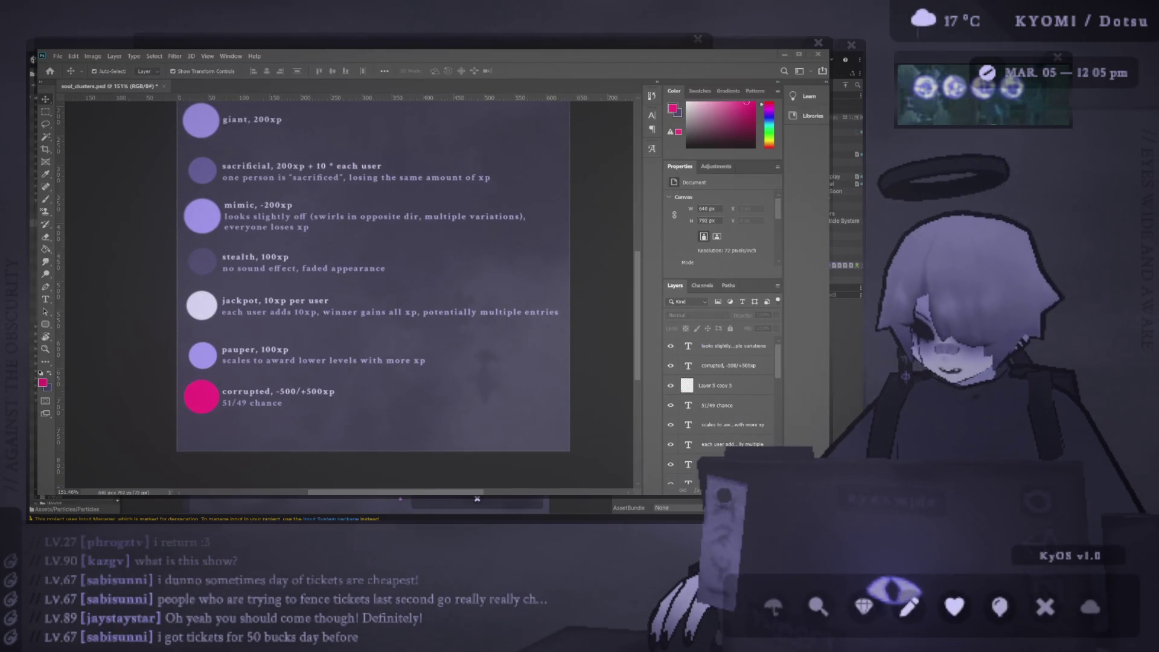
mouse_move(497, 45)
mouse_down()
mouse_move(417, 52)
mouse_move(686, 196)
mouse_move(414, 378)
mouse_move(375, 379)
mouse_move(563, 368)
mouse_move(570, 303)
mouse_move(583, 303)
mouse_up()
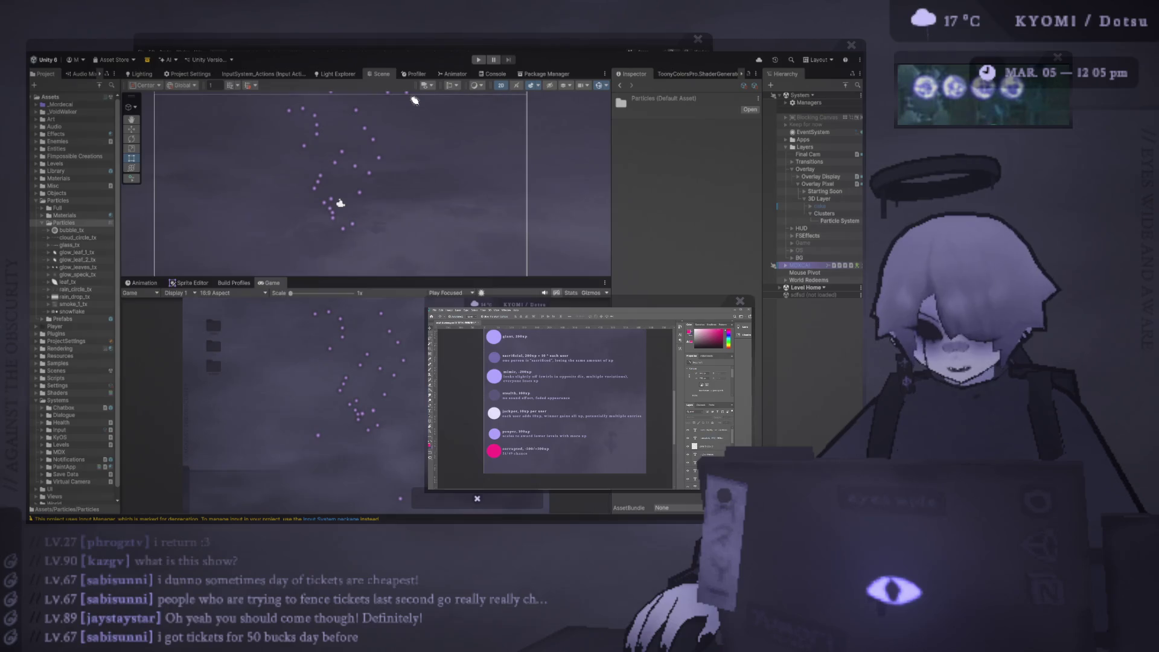
Step: Save the sparkle texture from Photoshop so sparkle_tx appears in Unity's Particles folder
click(417, 41)
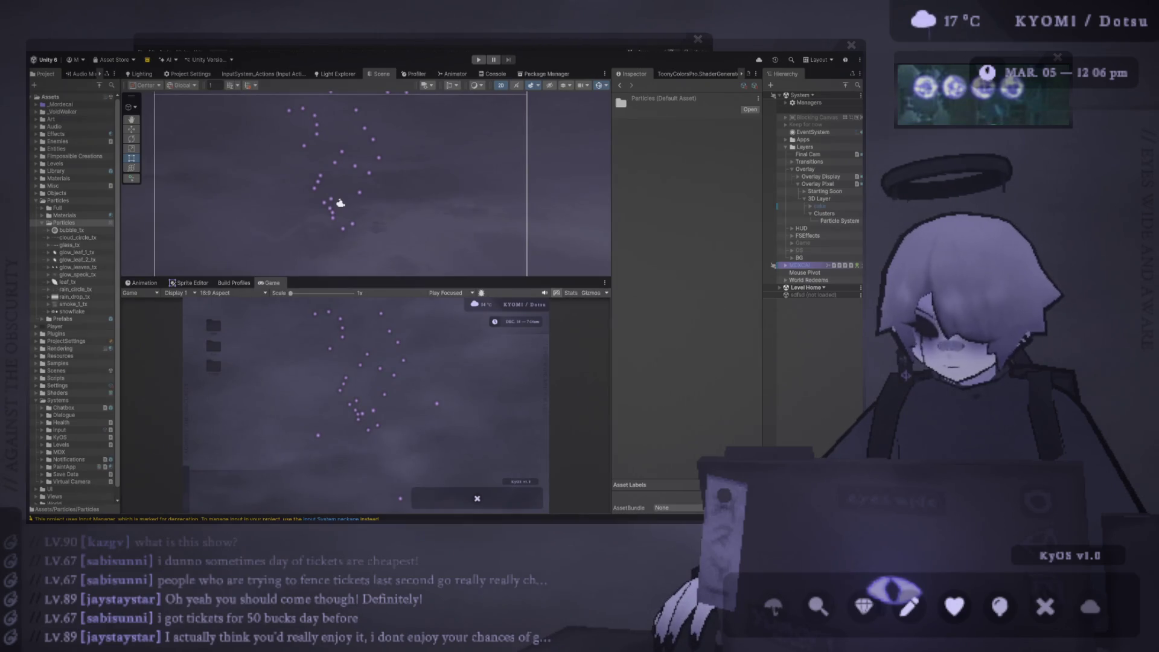
click(83, 224)
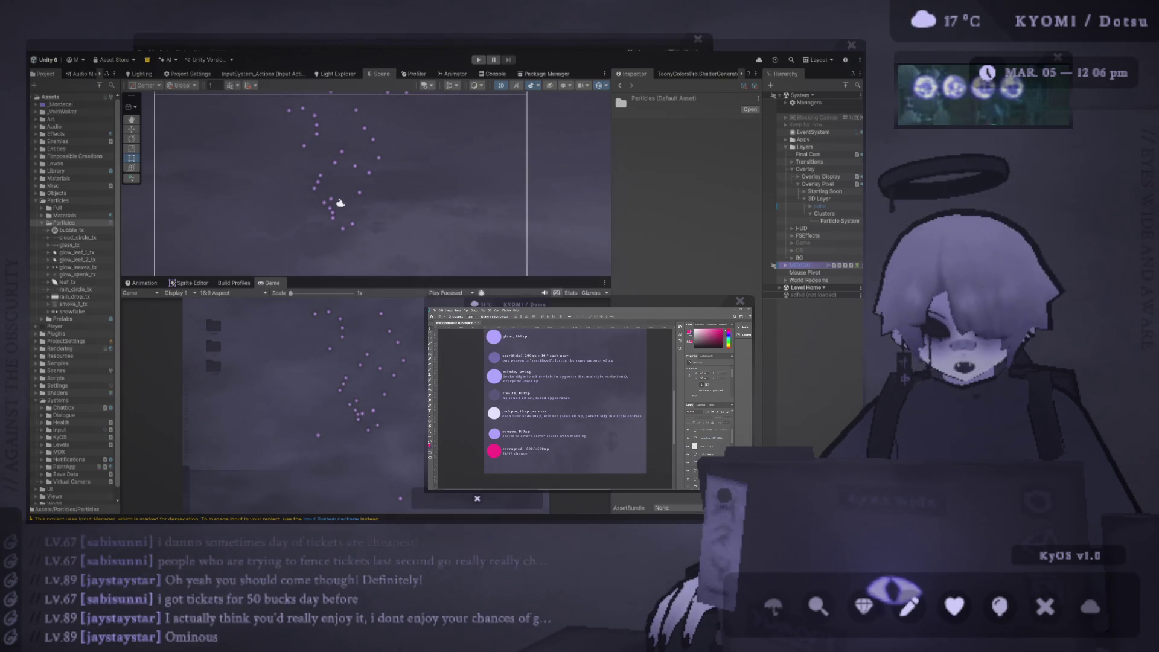
key(alt+Tab)
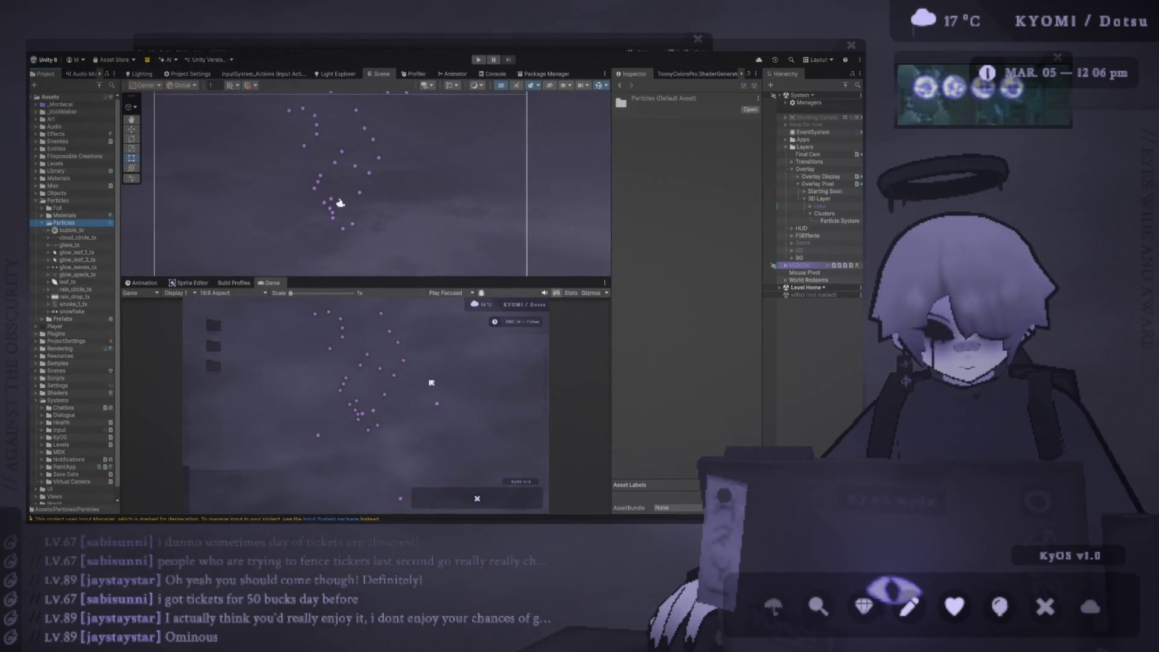
key(alt+Tab)
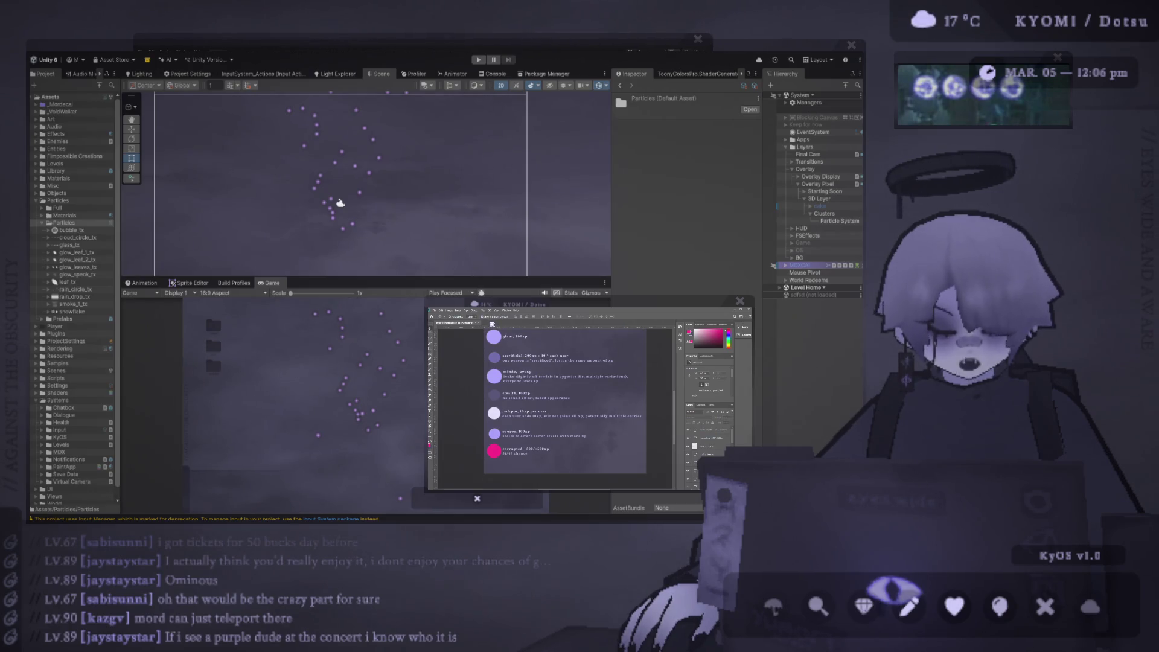
scroll(564, 402, up, 1)
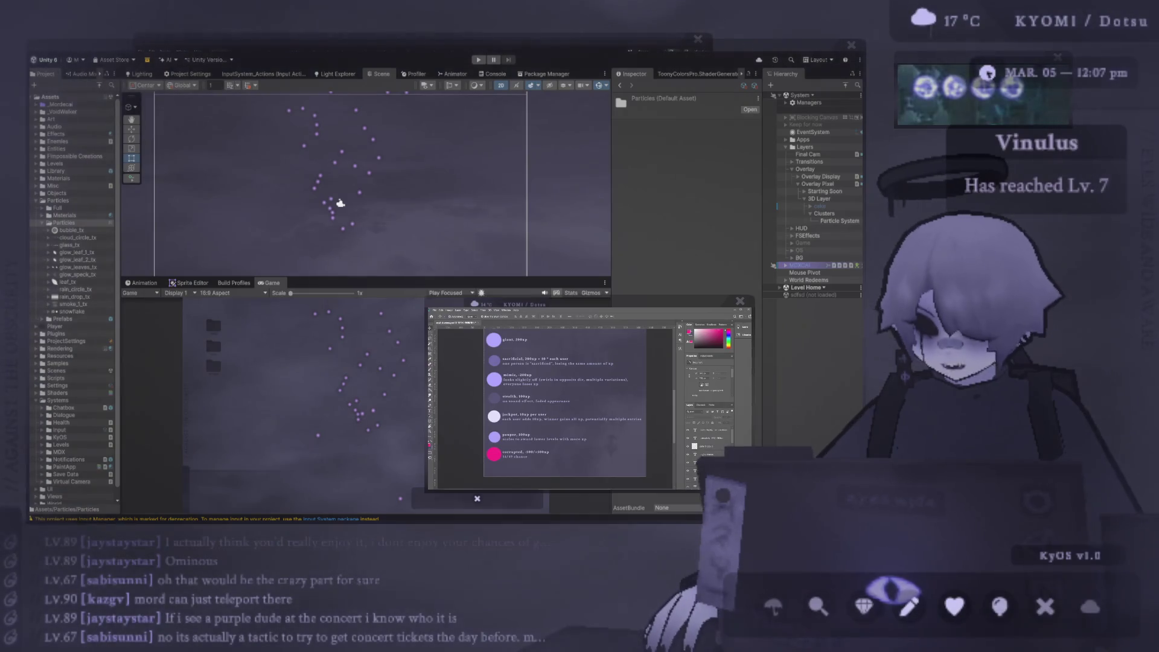
click(76, 224)
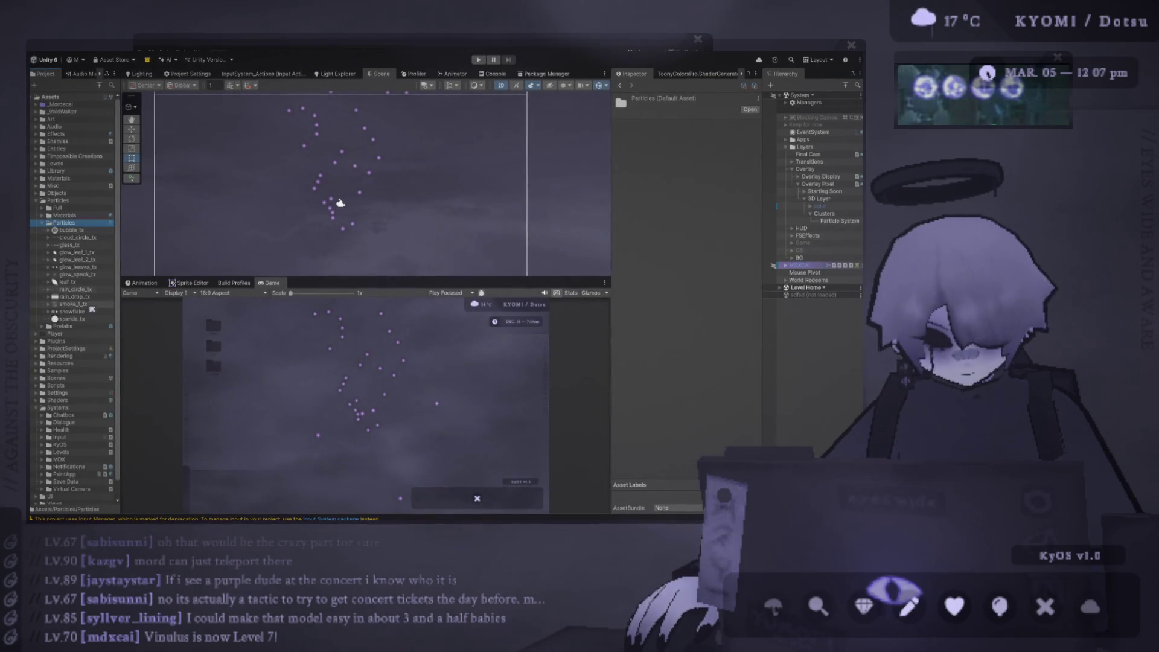
Step: Import sparkle_tx as a Sprite with Point (no filter) filtering and apply the settings
click(84, 318)
key(alt+Tab)
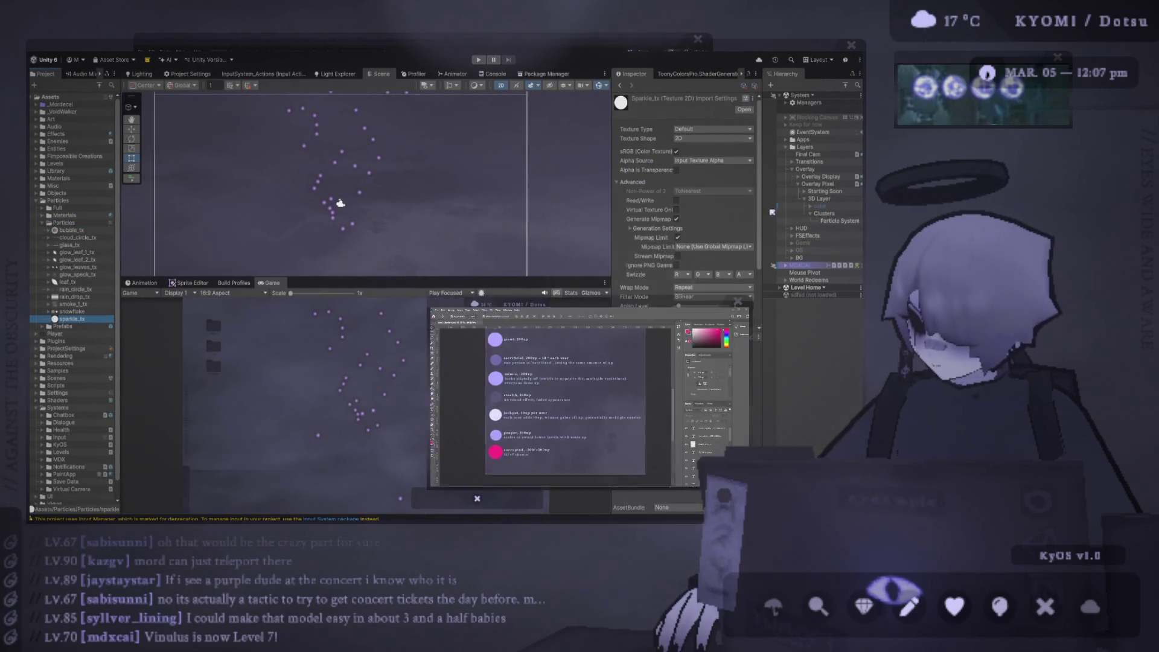
click(676, 150)
click(712, 297)
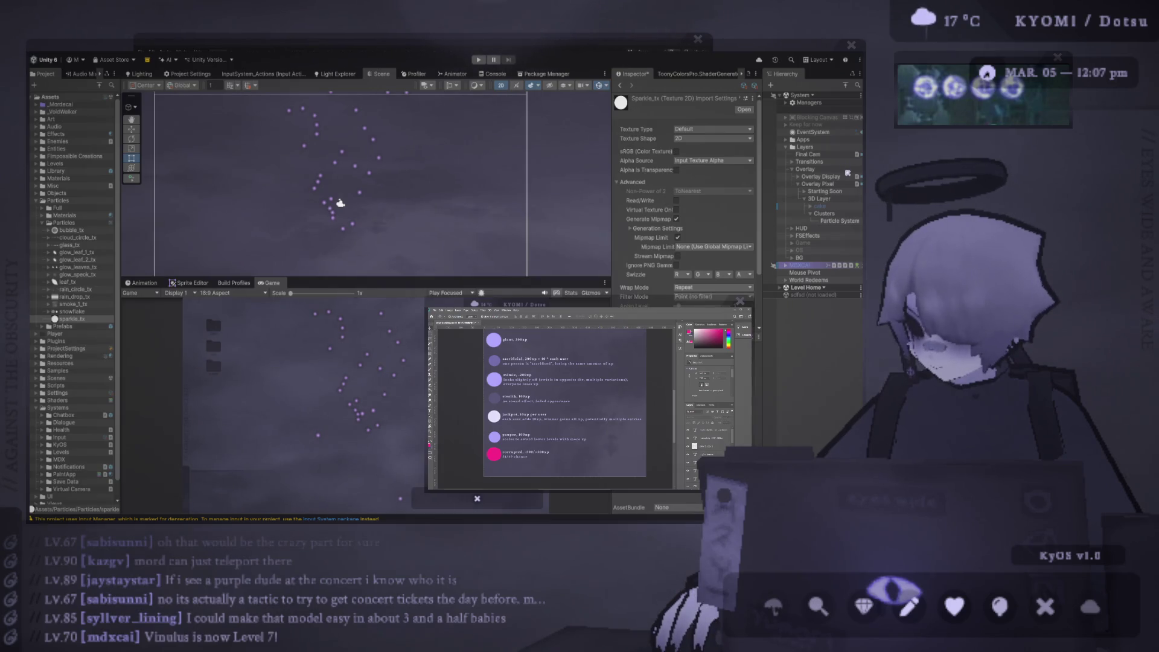
click(712, 129)
click(712, 162)
click(747, 310)
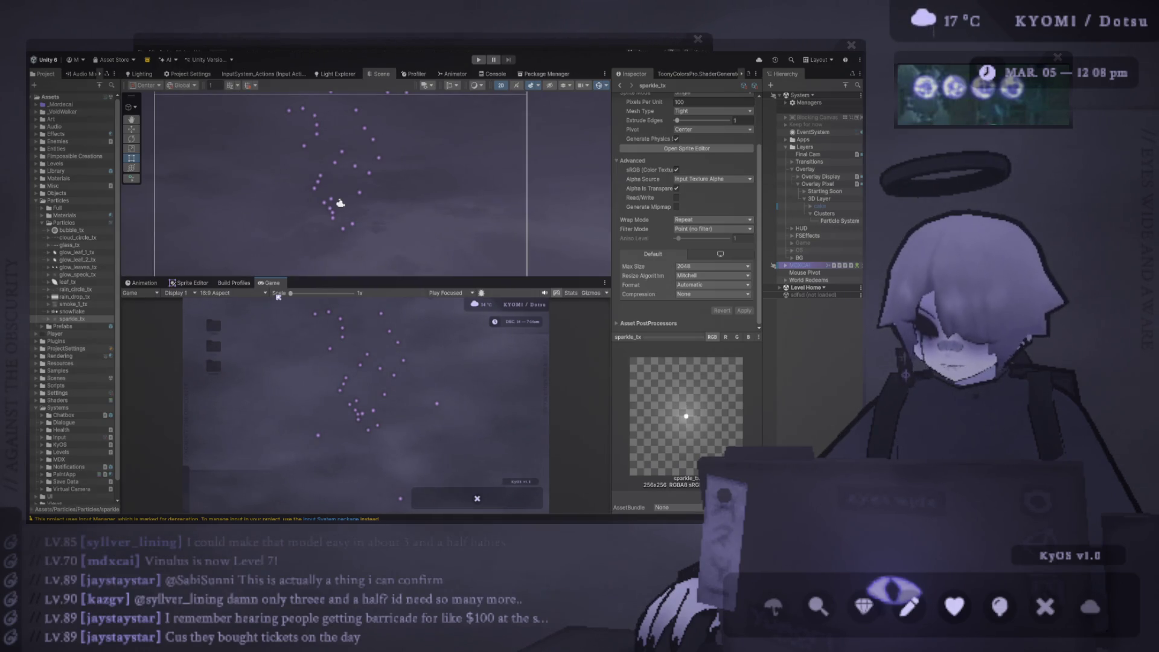
drag(318, 279, 325, 320)
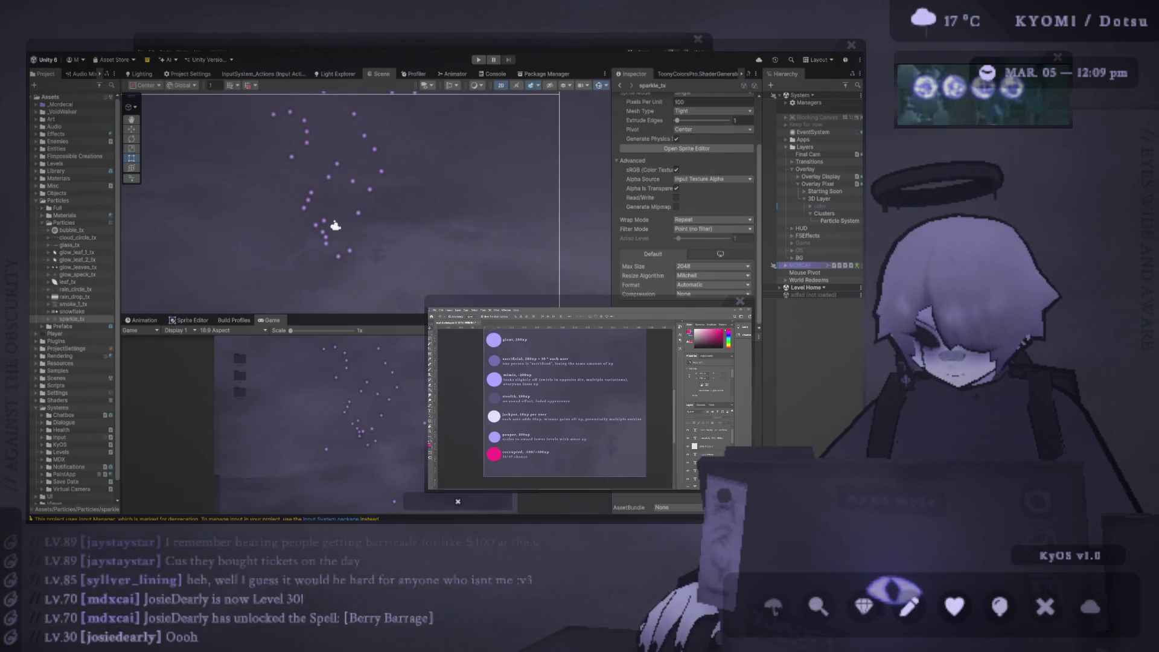
Step: Enable Texture Sheet Animation in Sprites mode on the Clusters particles, using the sparkle_tx sprite
click(336, 226)
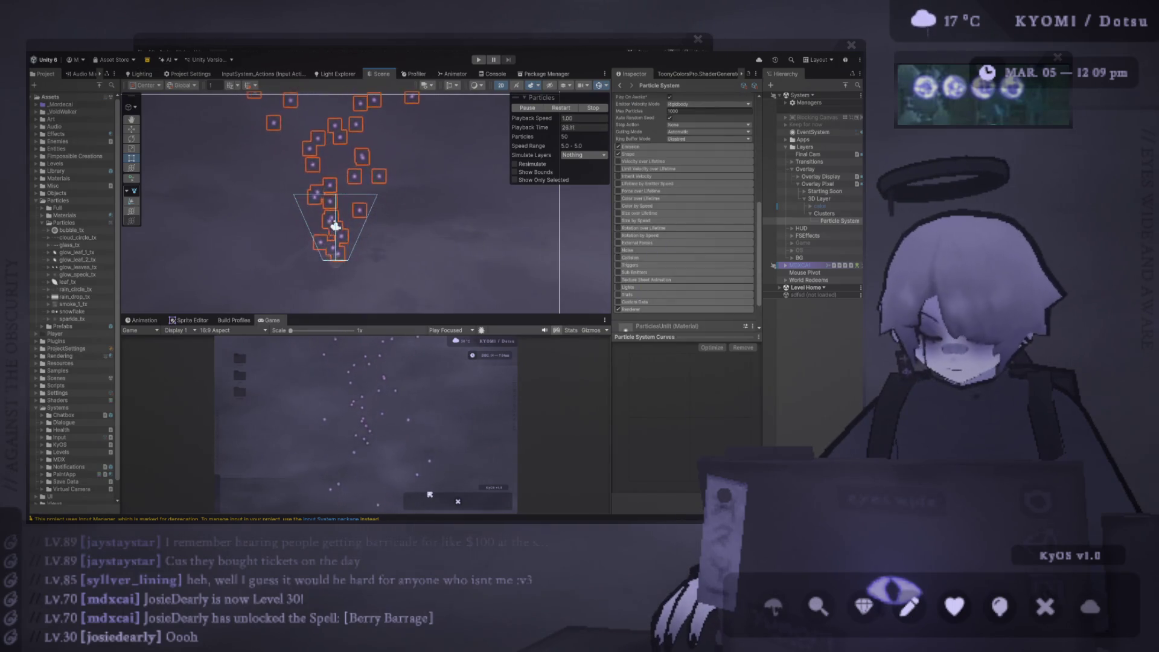
key(alt+Tab)
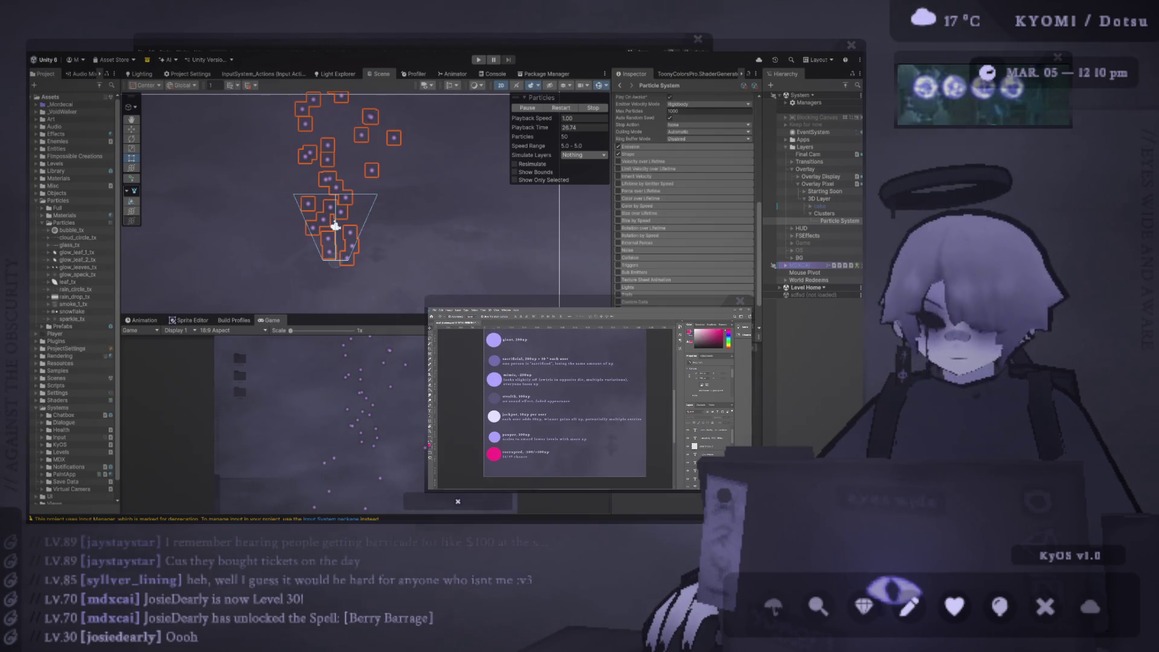
click(623, 281)
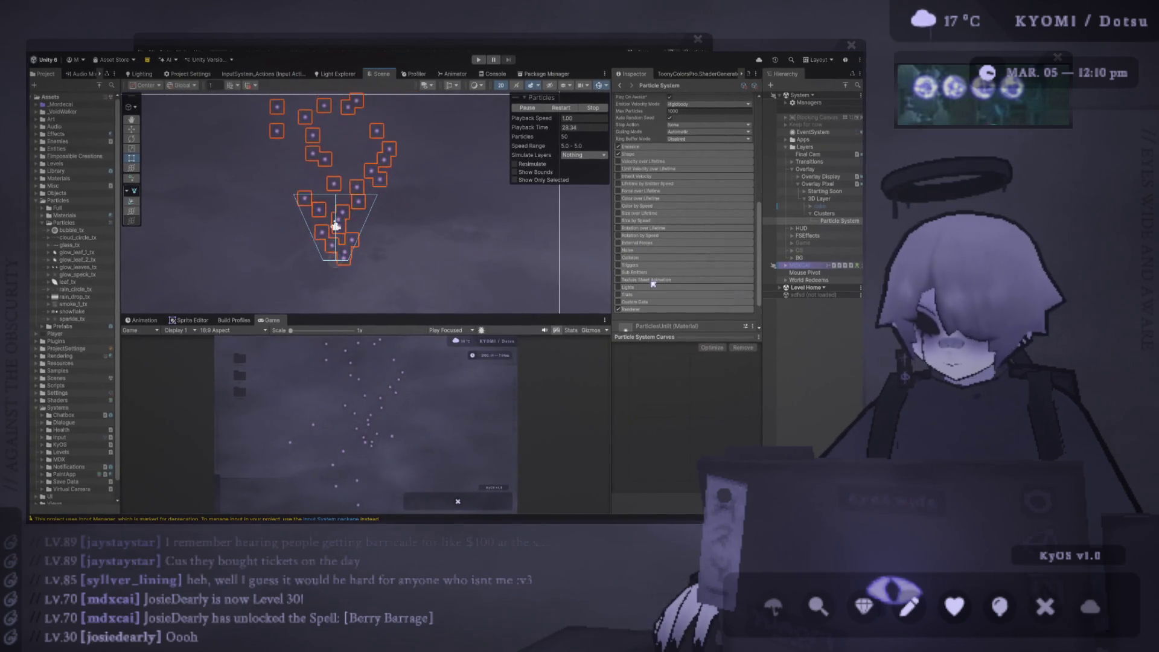
click(622, 280)
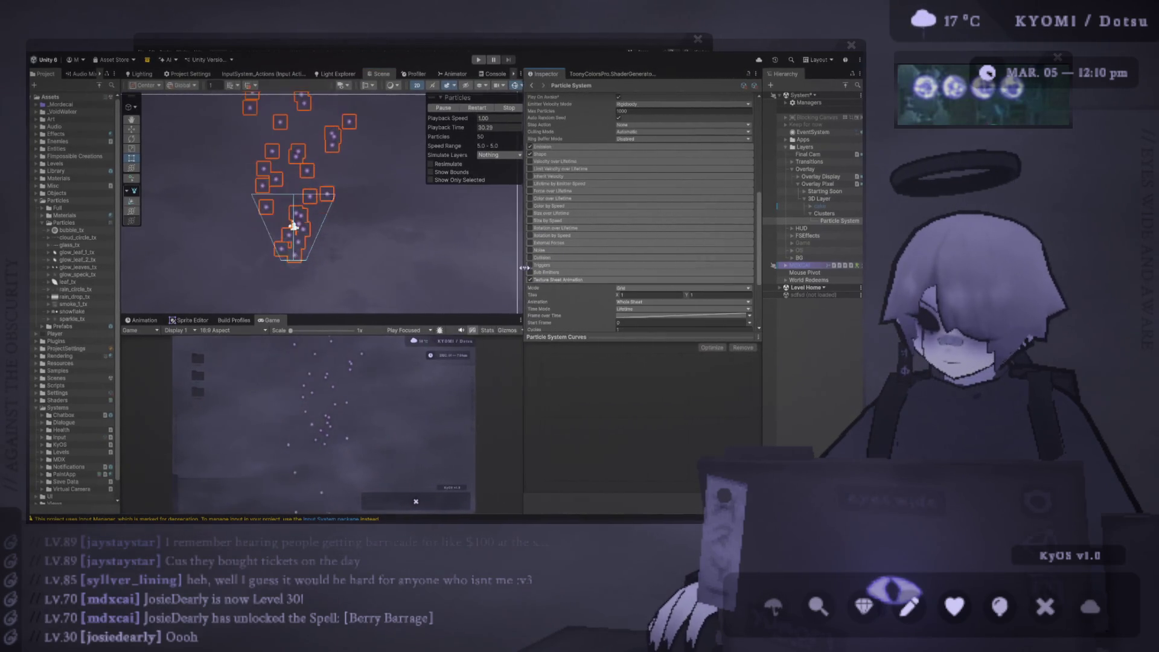
click(647, 309)
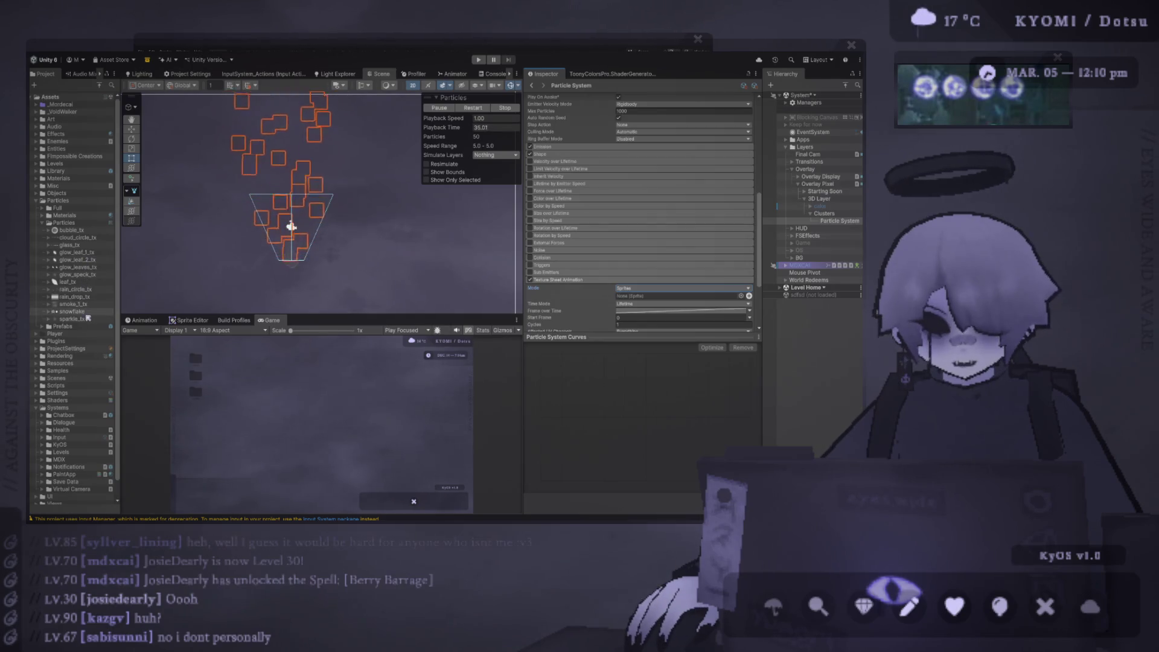
drag(84, 320, 676, 296)
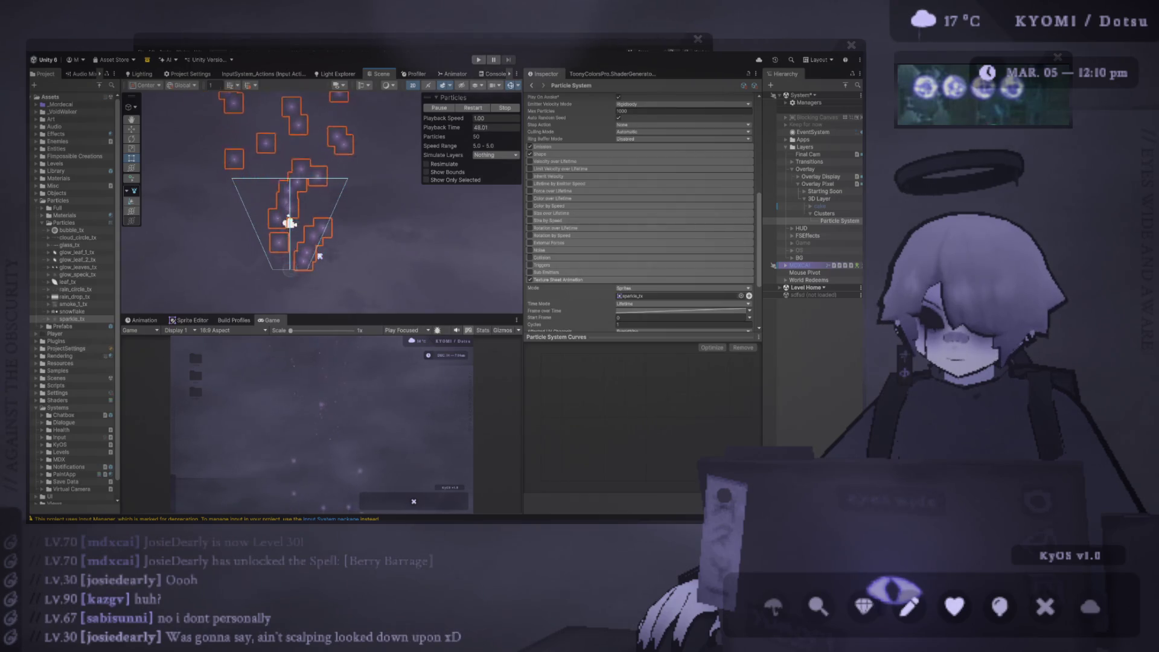
scroll(319, 254, down, 5)
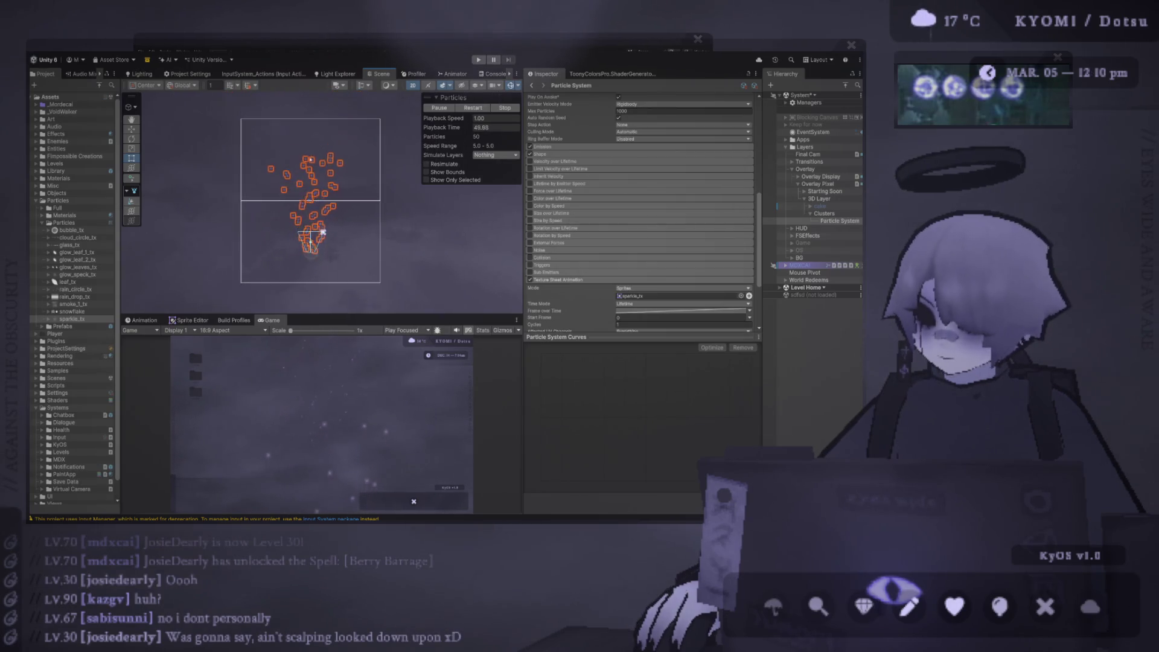
scroll(319, 248, up, 2)
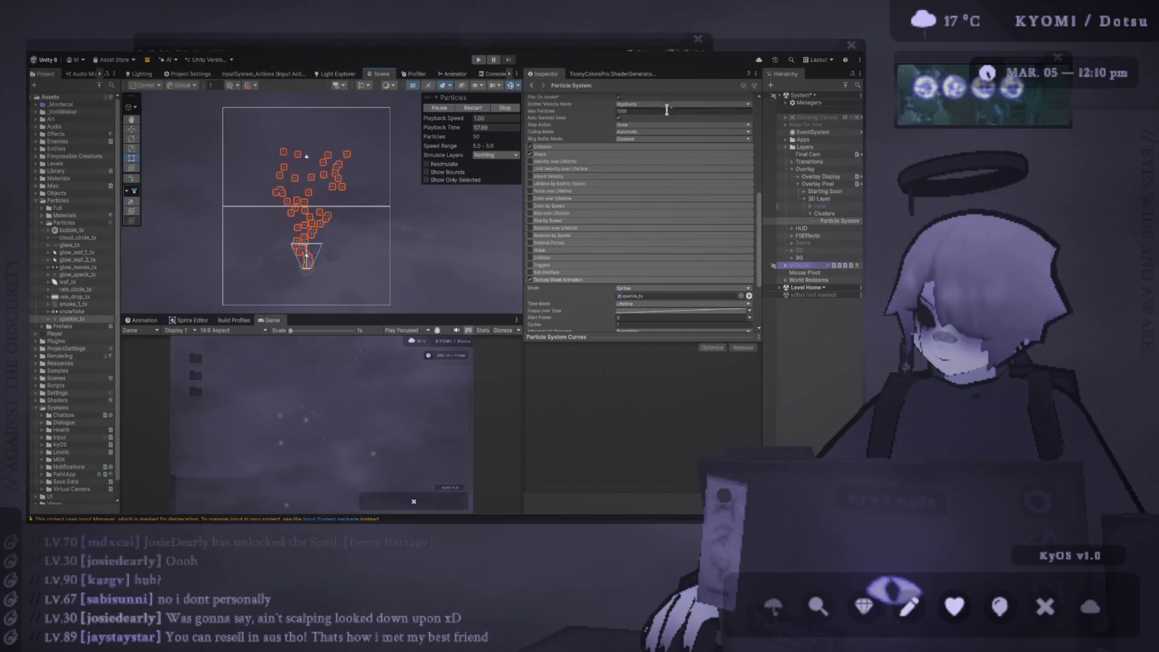
scroll(666, 109, up, 10)
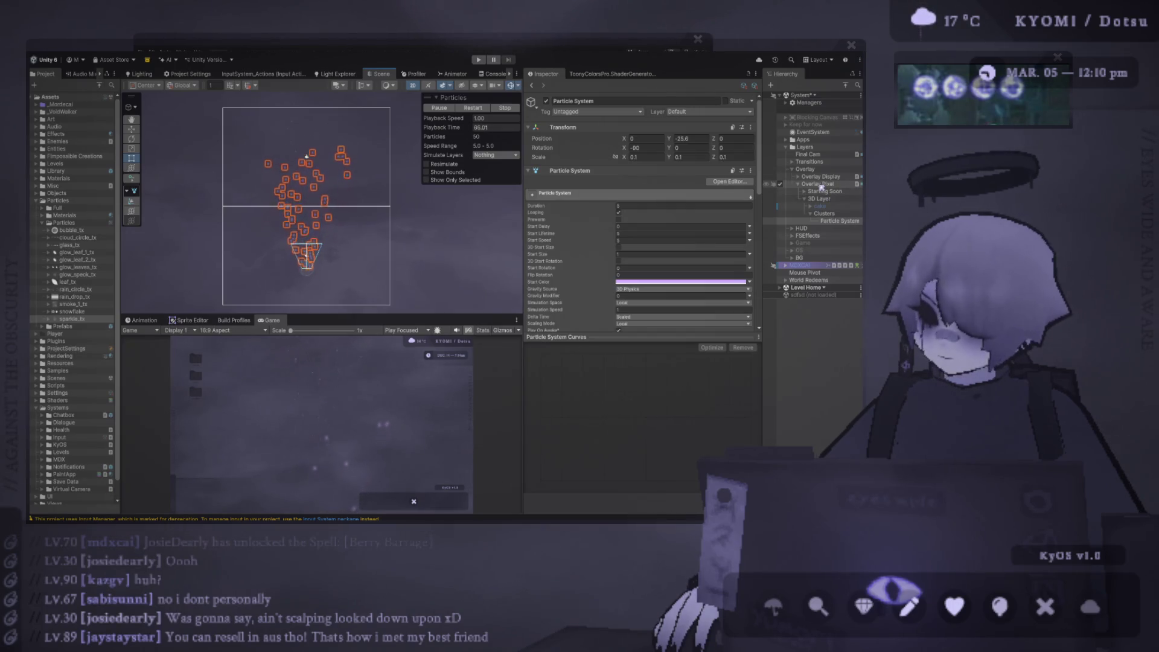
Step: Switch the Scene view to 3D and orbit around the sparkle particles
click(413, 86)
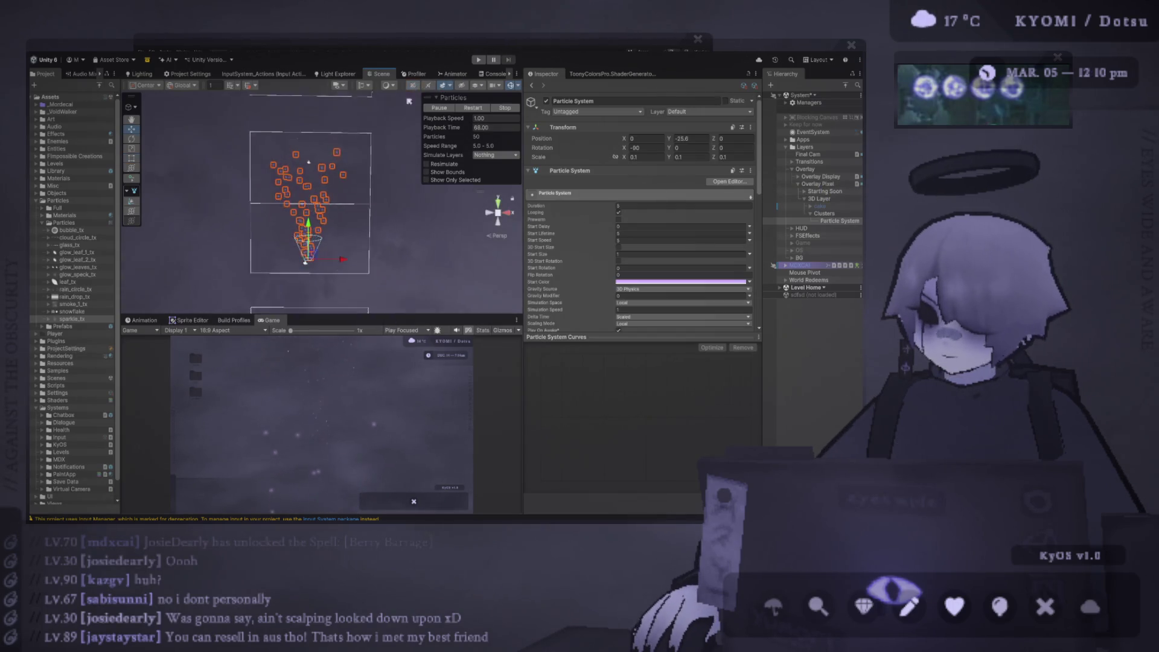
key(w)
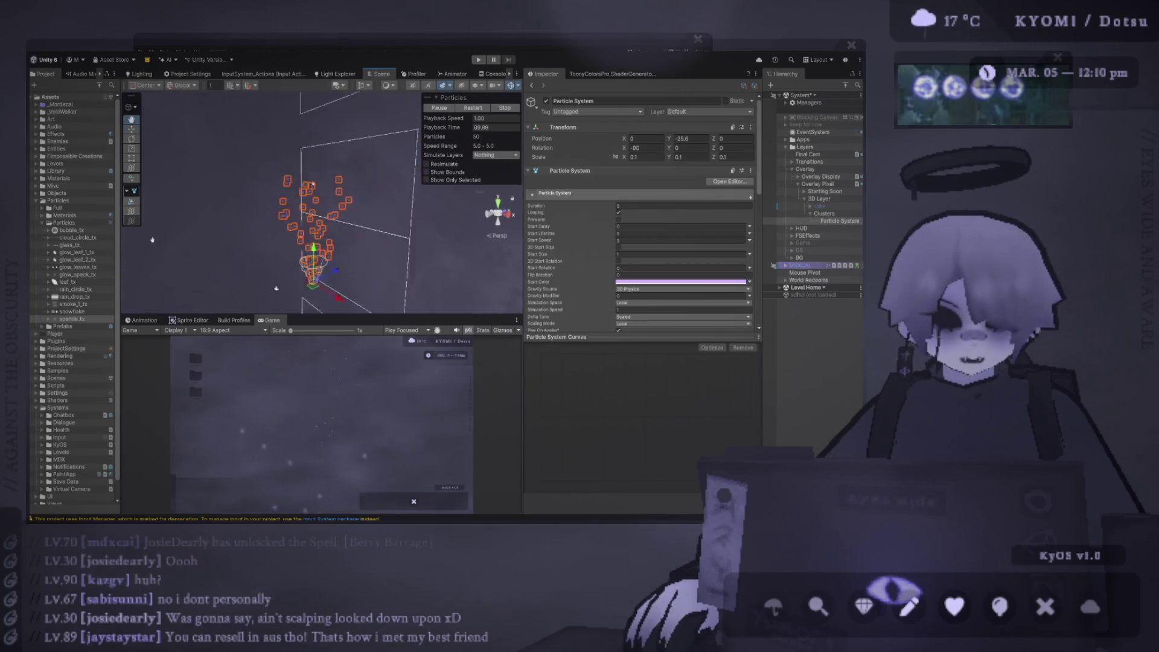
mouse_move(256, 225)
mouse_down()
mouse_move(203, 175)
mouse_move(181, 124)
mouse_up()
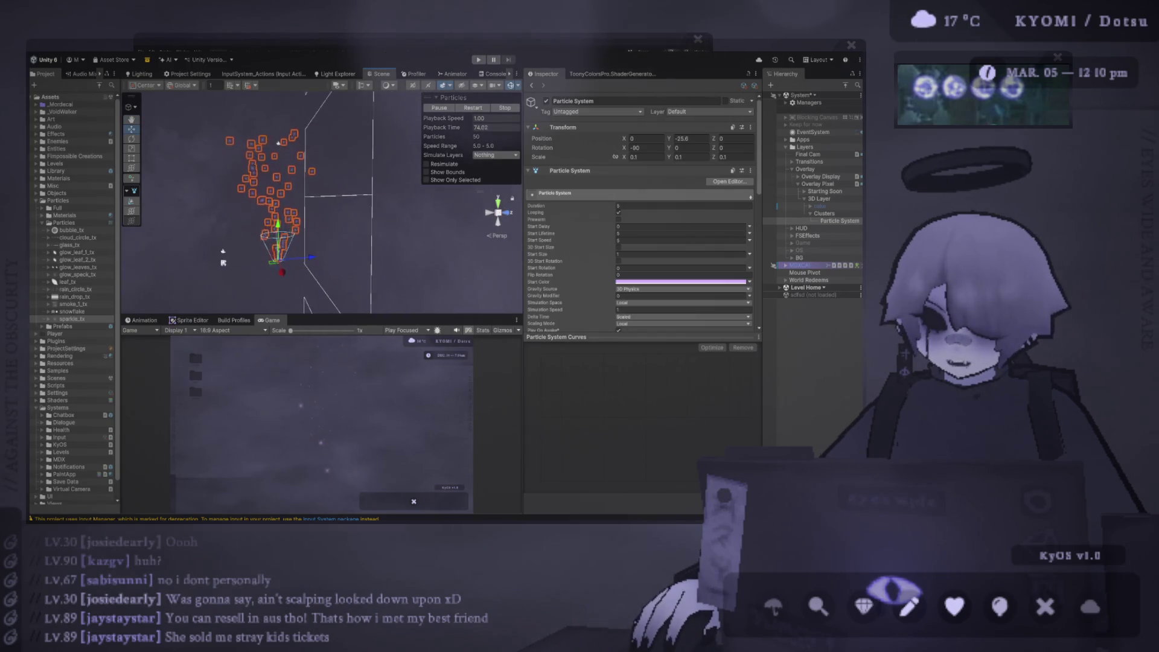
Step: Select the Overlay Pixel camera to bring up its settings
click(225, 253)
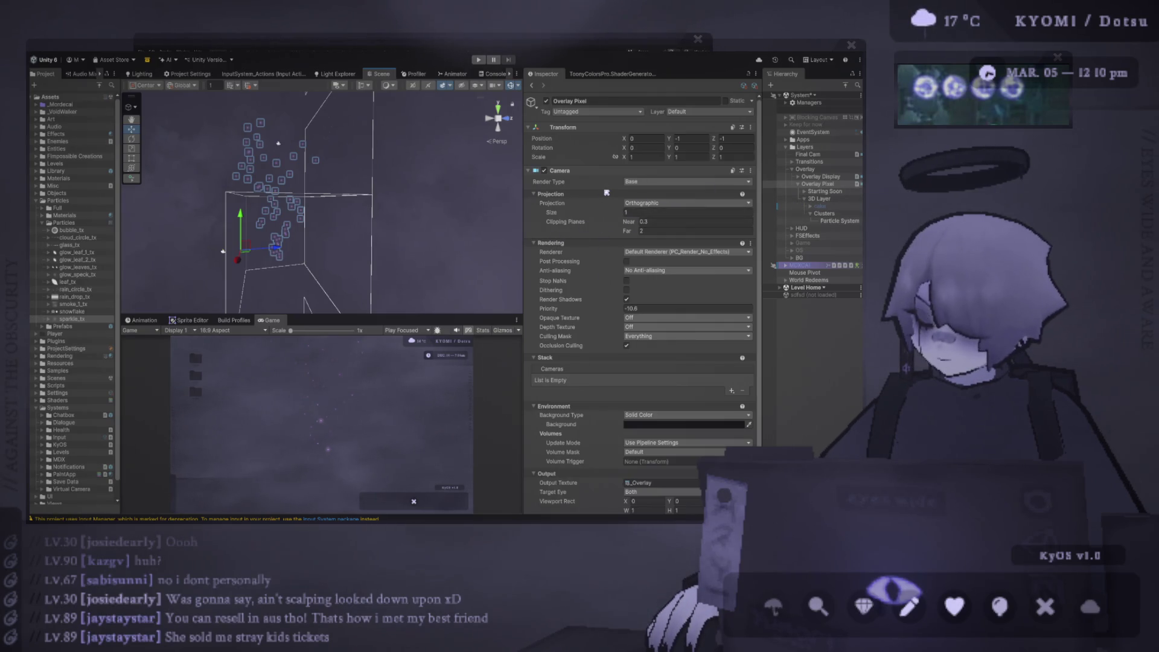
scroll(593, 247, down, 3)
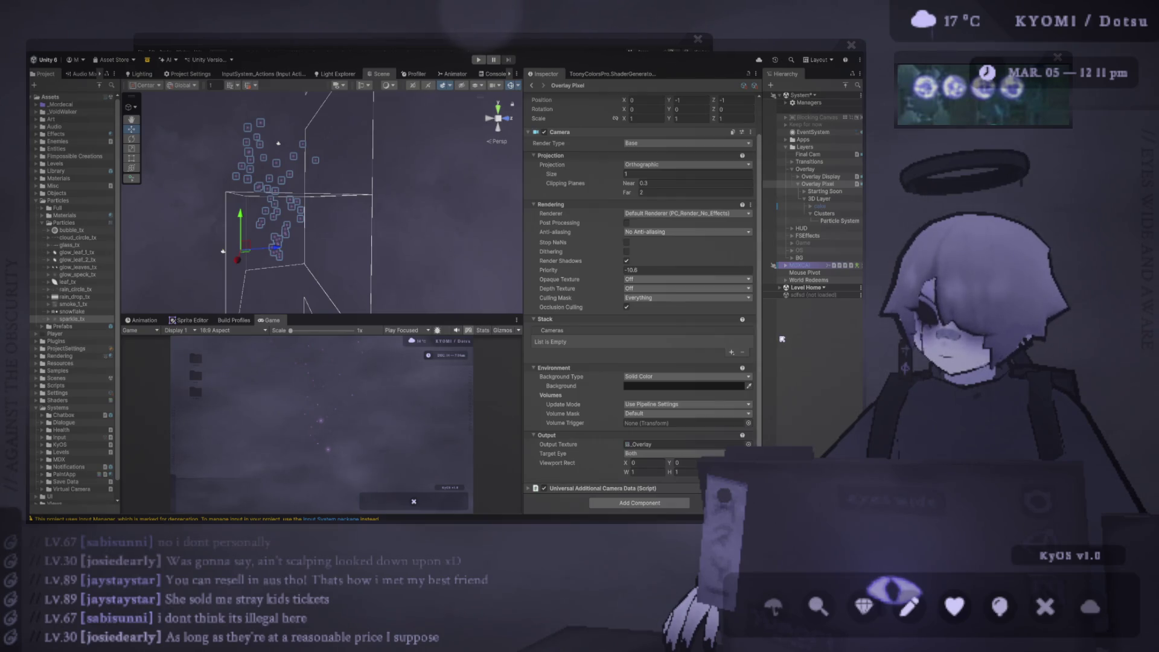
click(818, 183)
scroll(702, 196, up, 2)
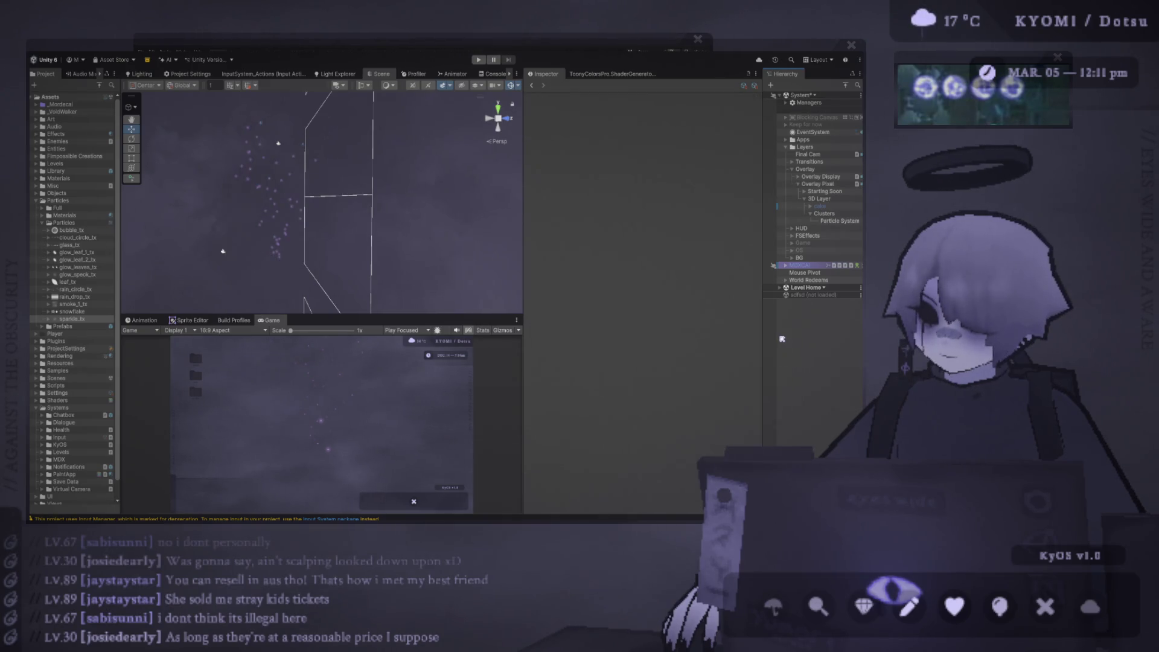
Step: Add a new layer named 'Overlay' in User Layer 9
click(694, 113)
click(696, 211)
click(628, 244)
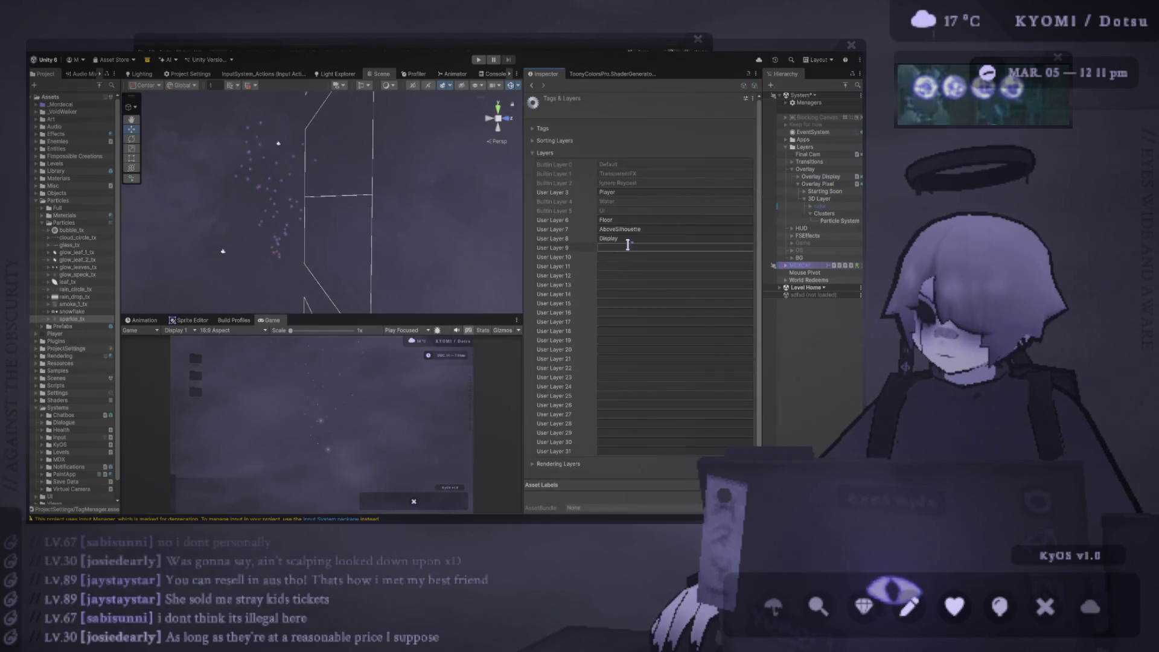
text(OPverlay)
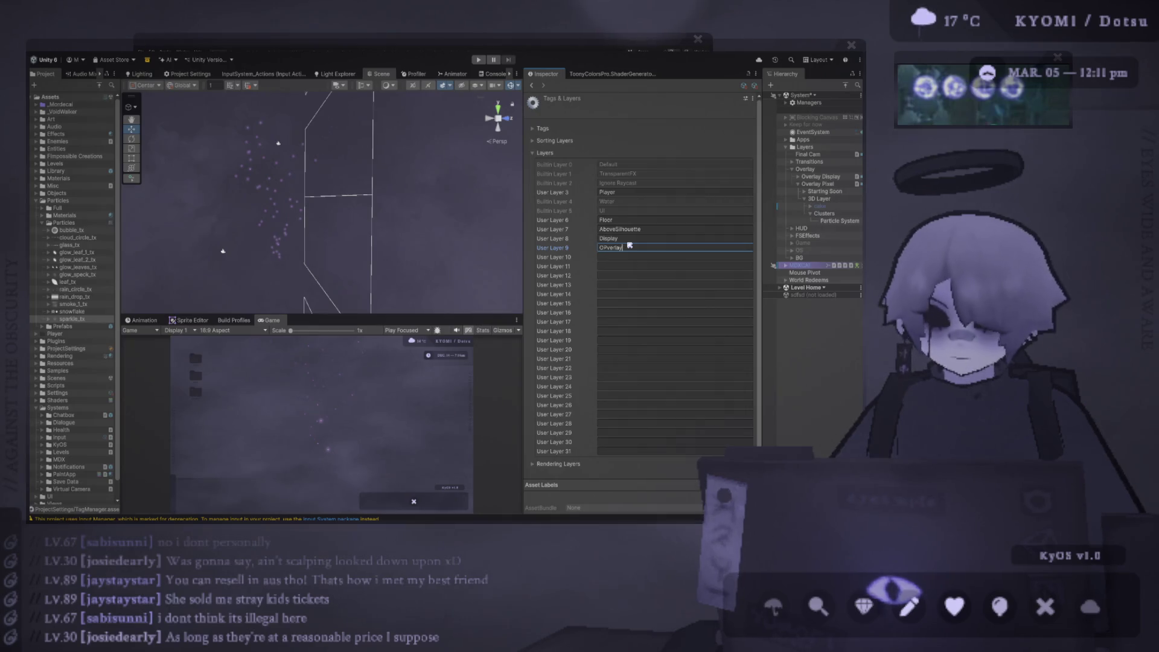
key(BackSpace)
key(BackSpace)
key(BackSpace)
text(verlay)
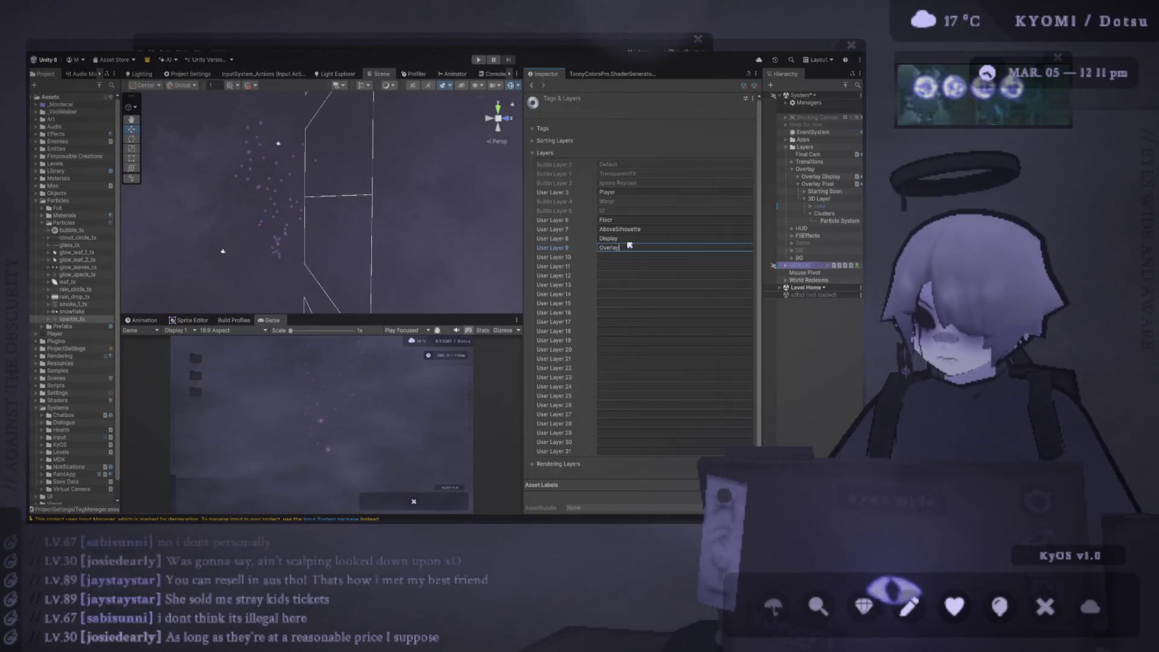
Step: Reselect the Overlay Pixel camera in the Hierarchy
click(819, 199)
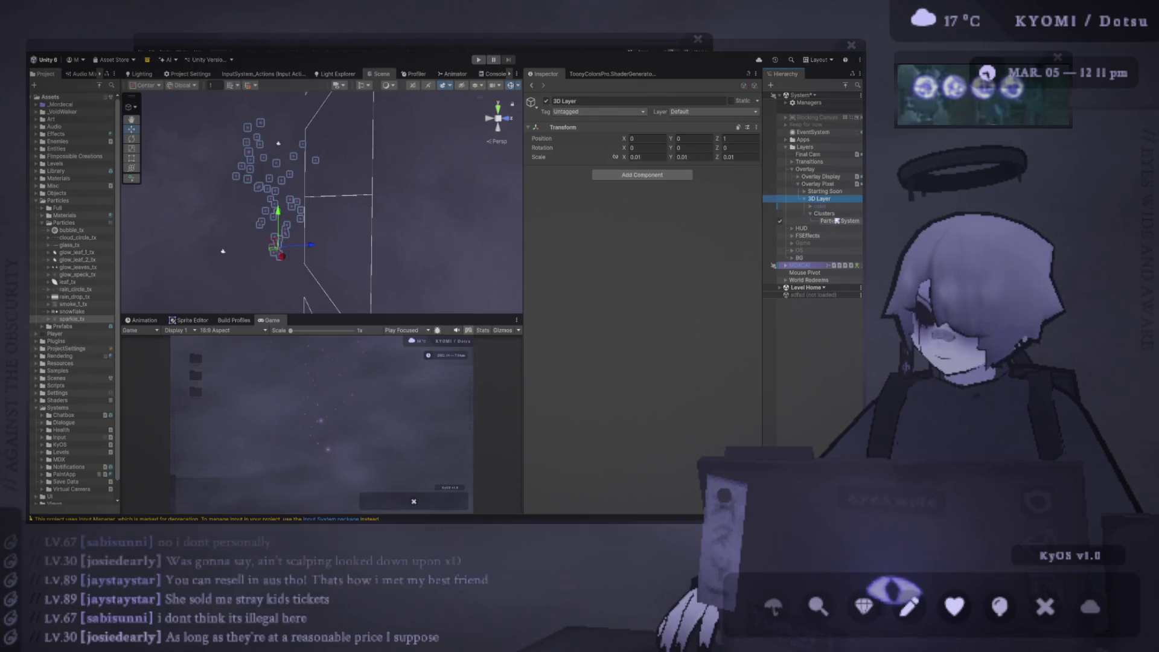
click(818, 183)
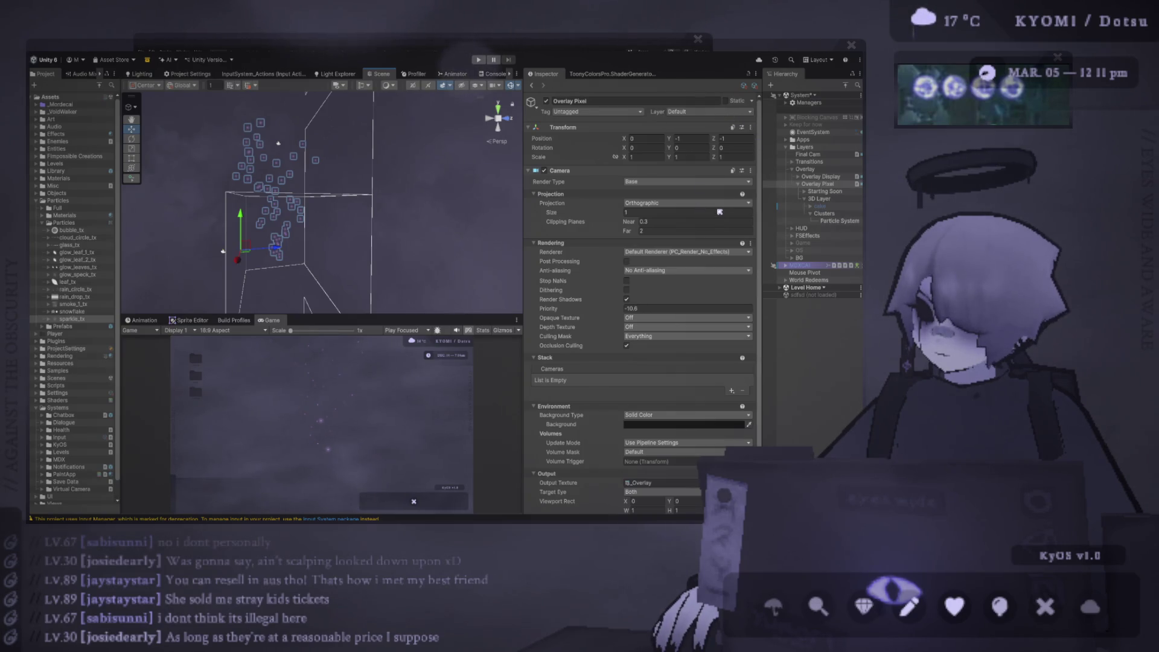
key(alt+Tab)
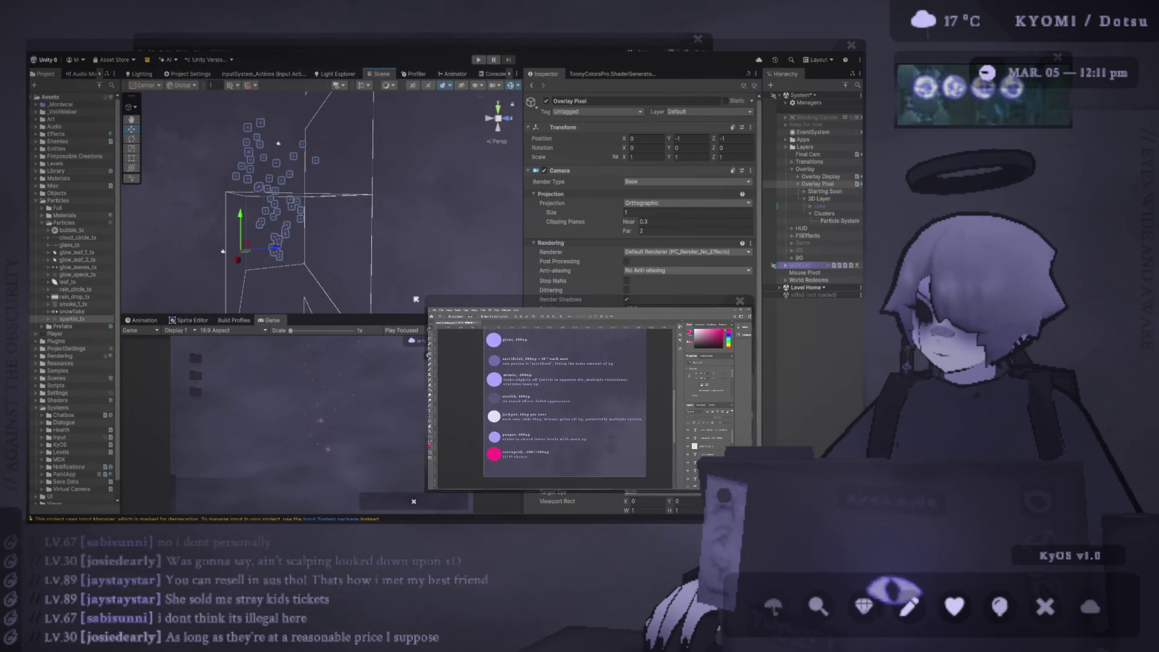
key(alt+Tab)
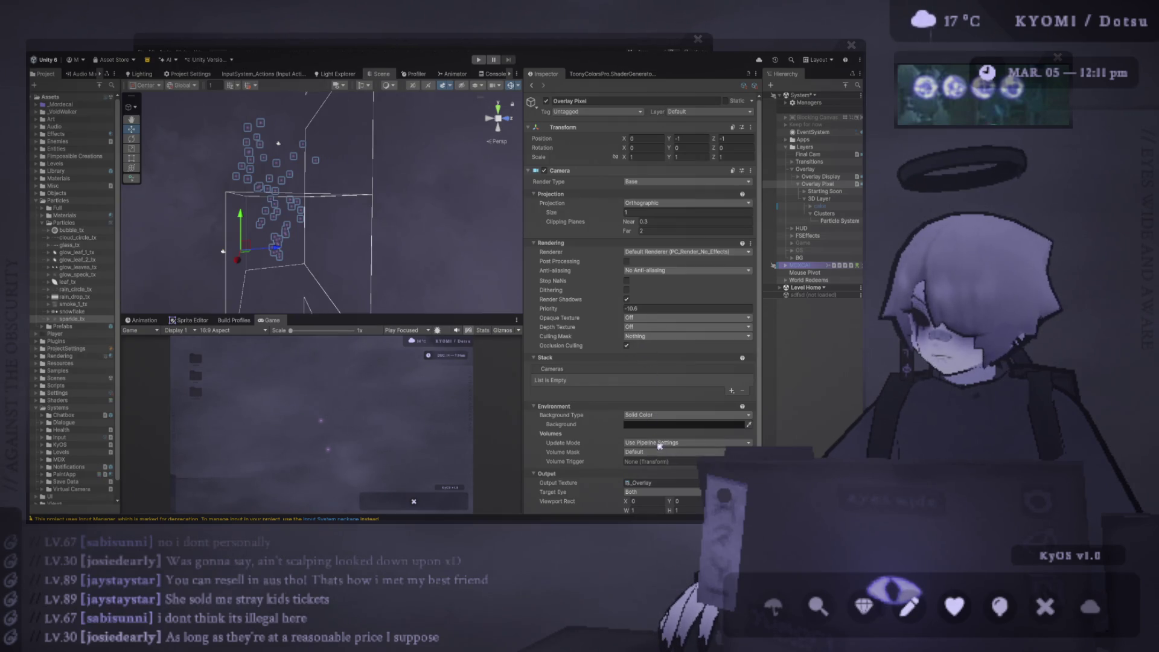
Step: Put the Particle System on the Overlay layer, then select the Overlay Display camera
click(842, 429)
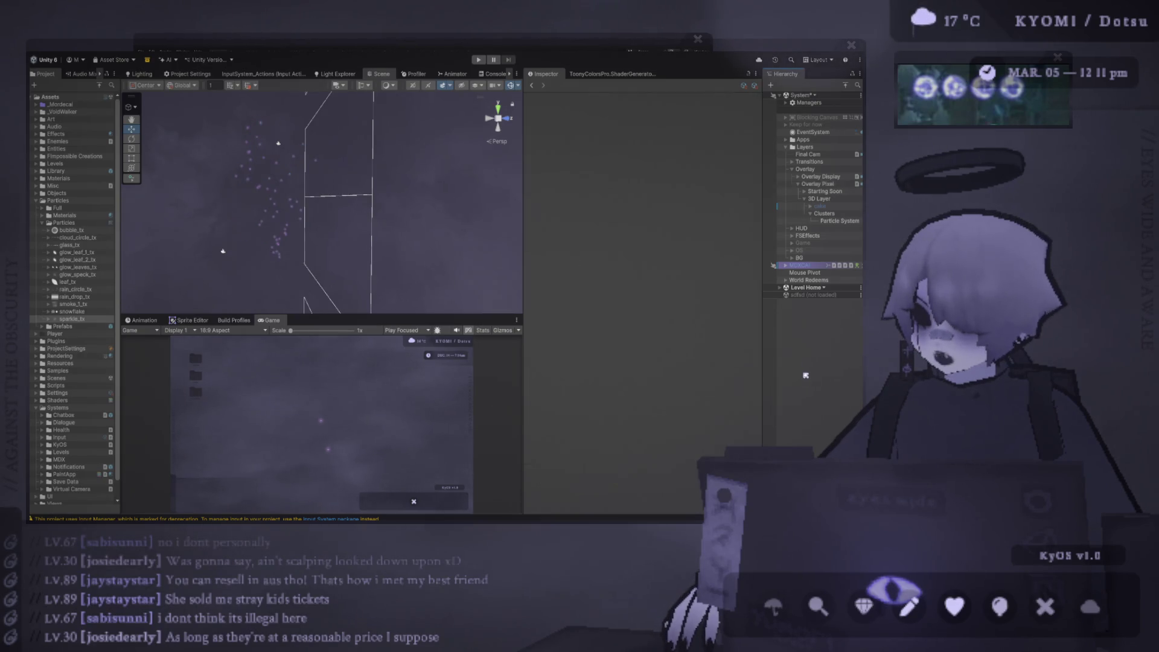
click(850, 222)
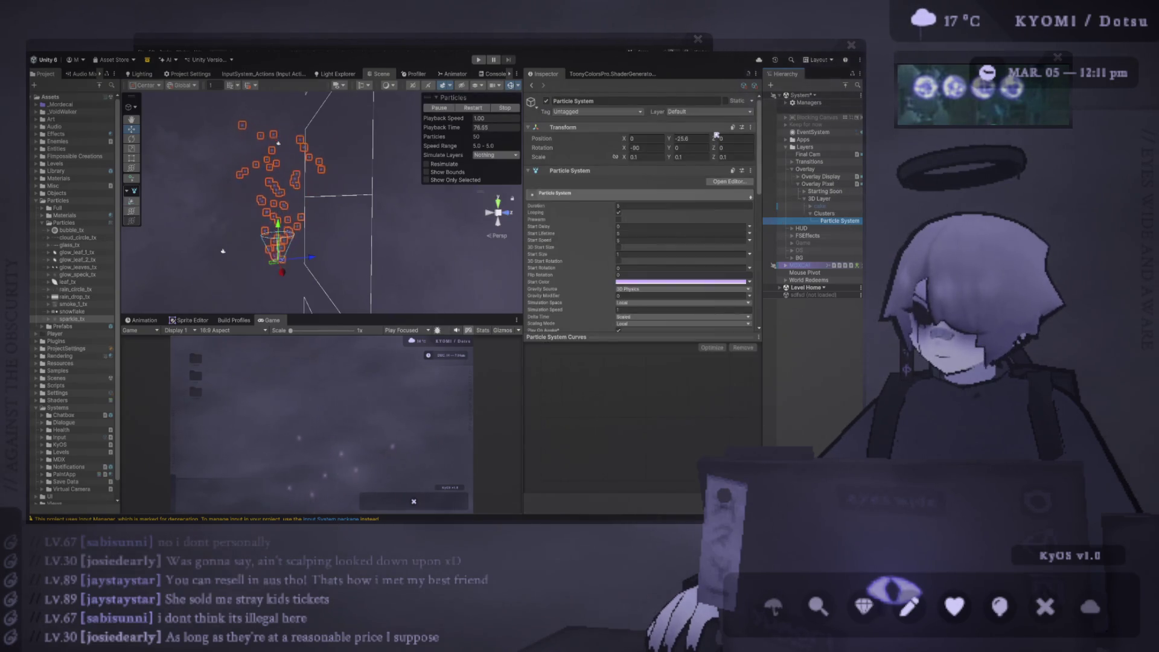
click(709, 112)
click(701, 181)
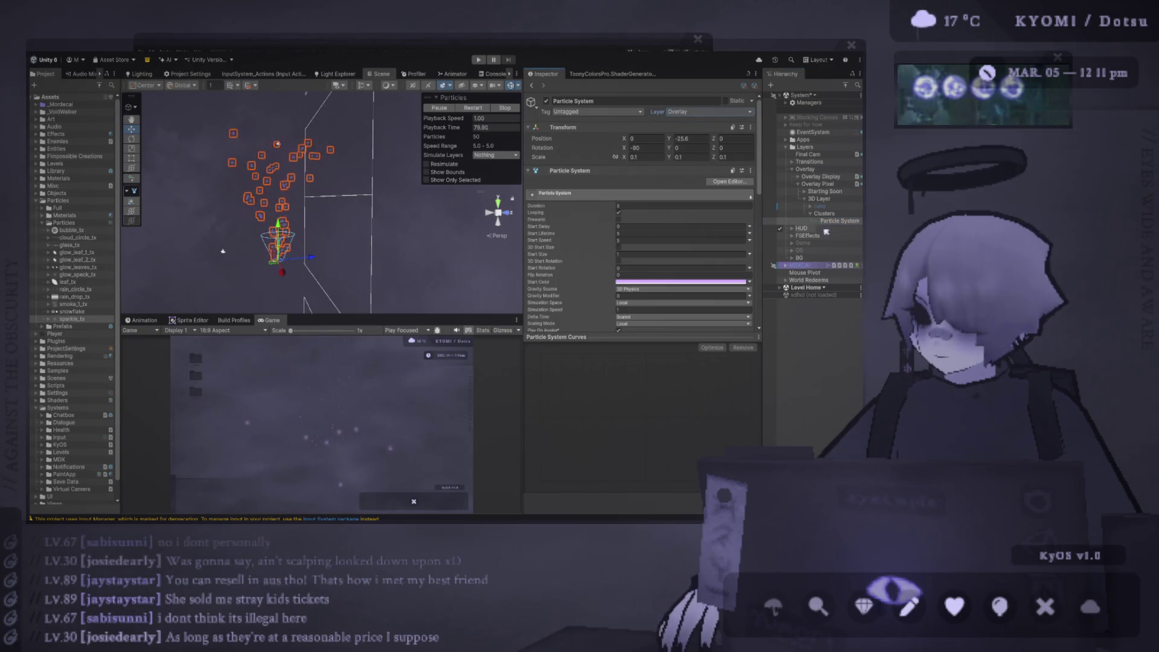
click(821, 176)
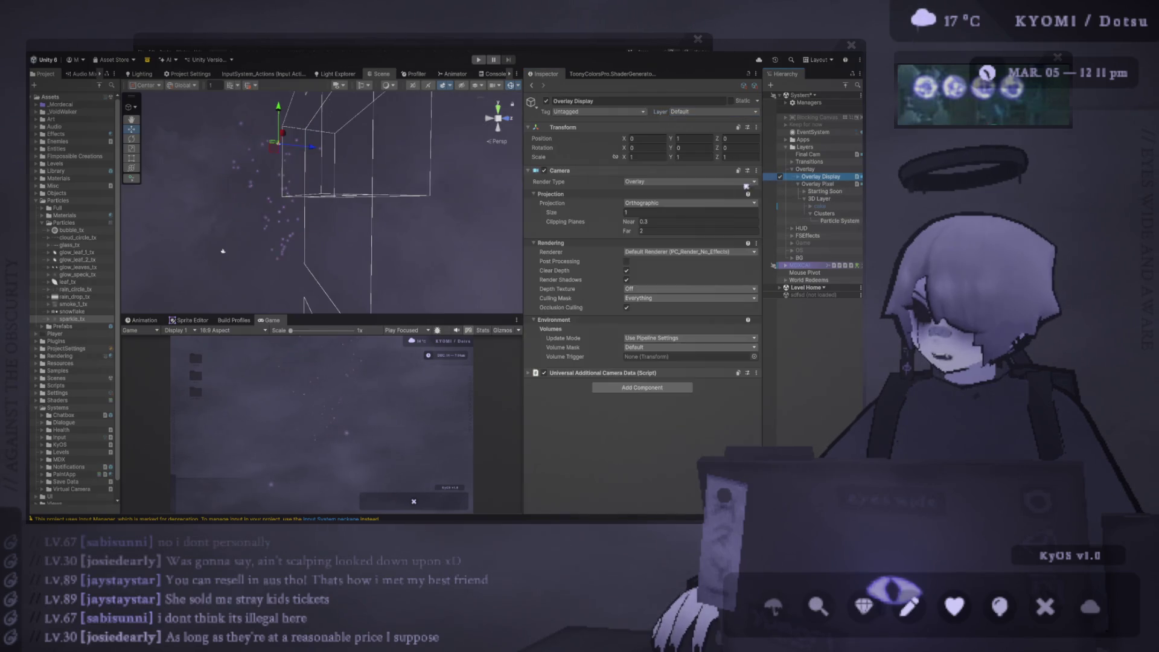
Step: Drag Clusters along its Z axis, then undo to keep its original position
click(641, 298)
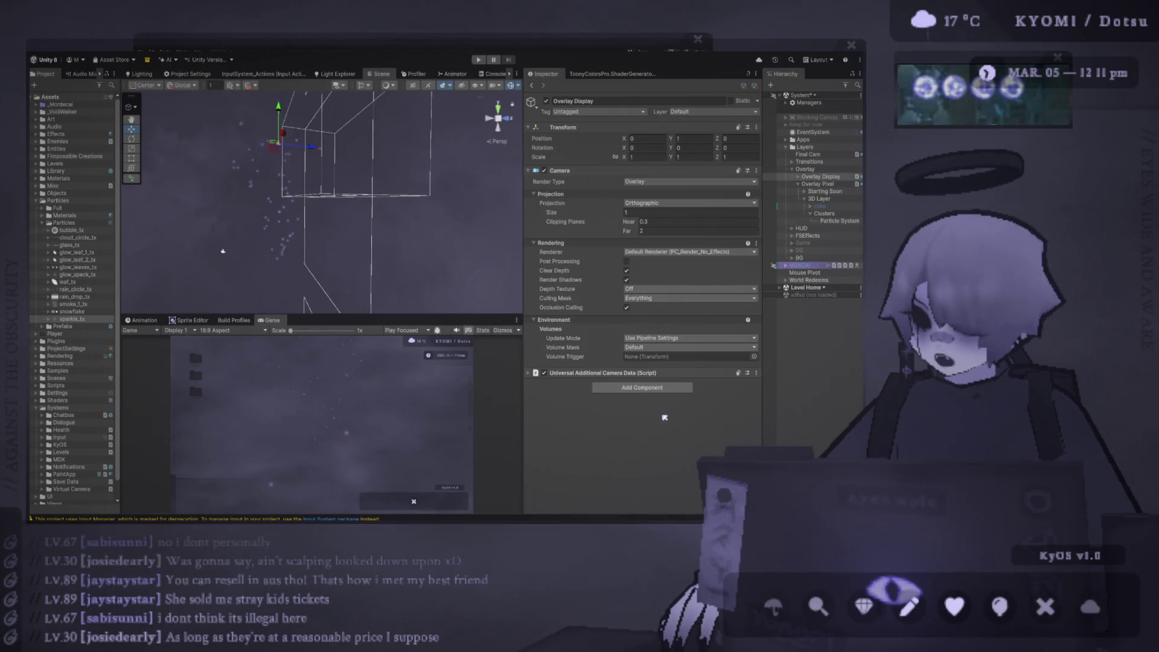
click(278, 219)
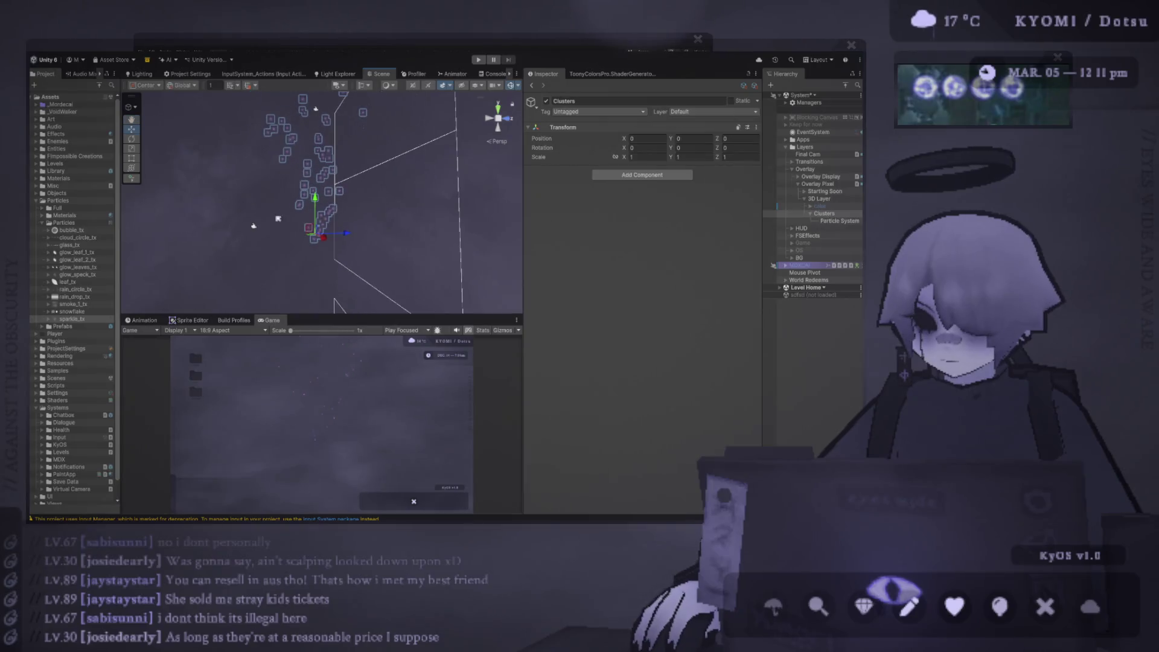
mouse_move(336, 232)
mouse_down()
mouse_move(325, 241)
mouse_move(438, 241)
mouse_move(351, 241)
mouse_move(445, 97)
mouse_up()
key(ctrl+z)
Step: Switch the Scene view to 2D and select the Particle System
click(413, 85)
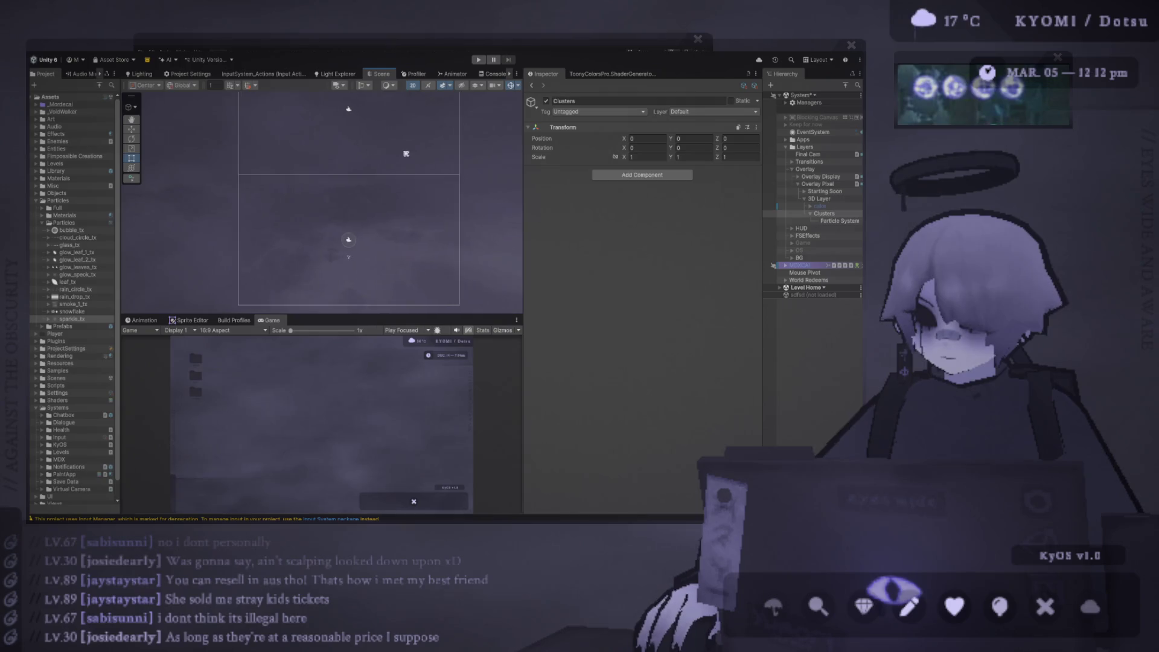
click(798, 221)
scroll(364, 263, up, 3)
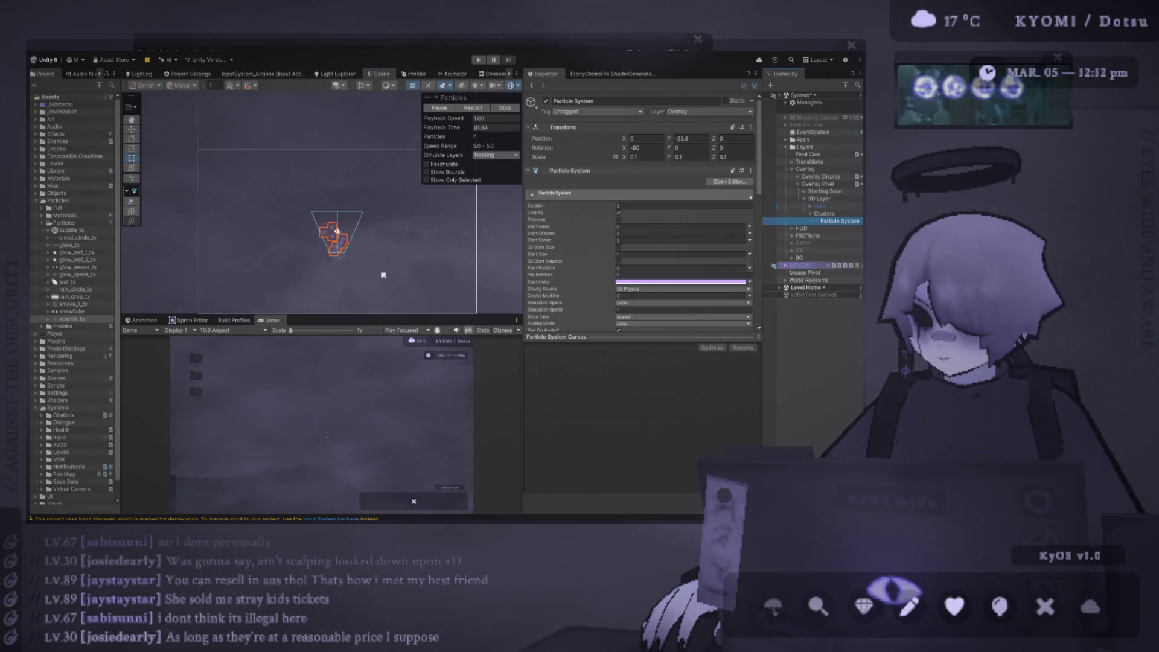
Step: Zoom the Scene view in on the emitter and widen the Project panel slightly
scroll(333, 226, up, 2)
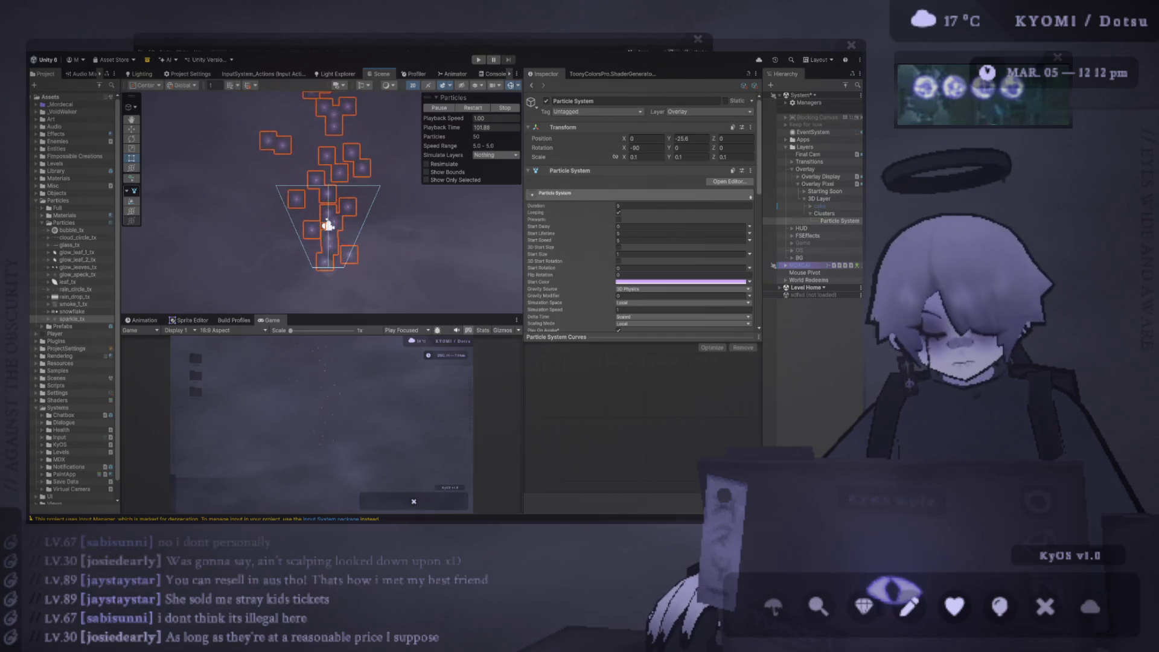
key(alt+Tab)
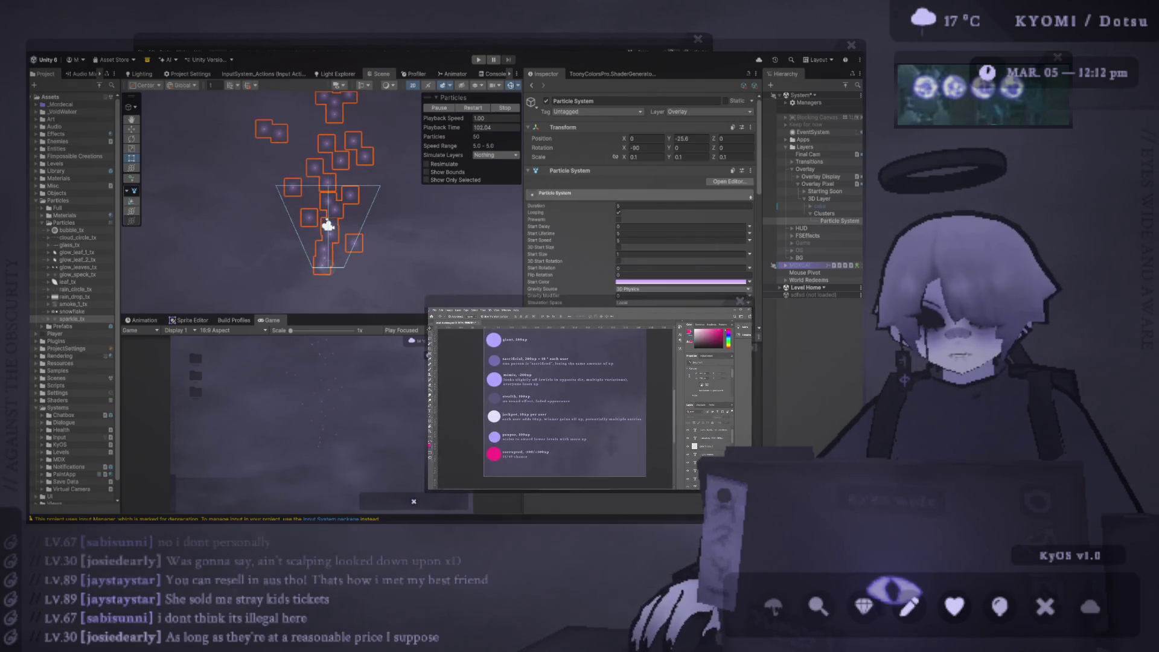
key(alt+Tab)
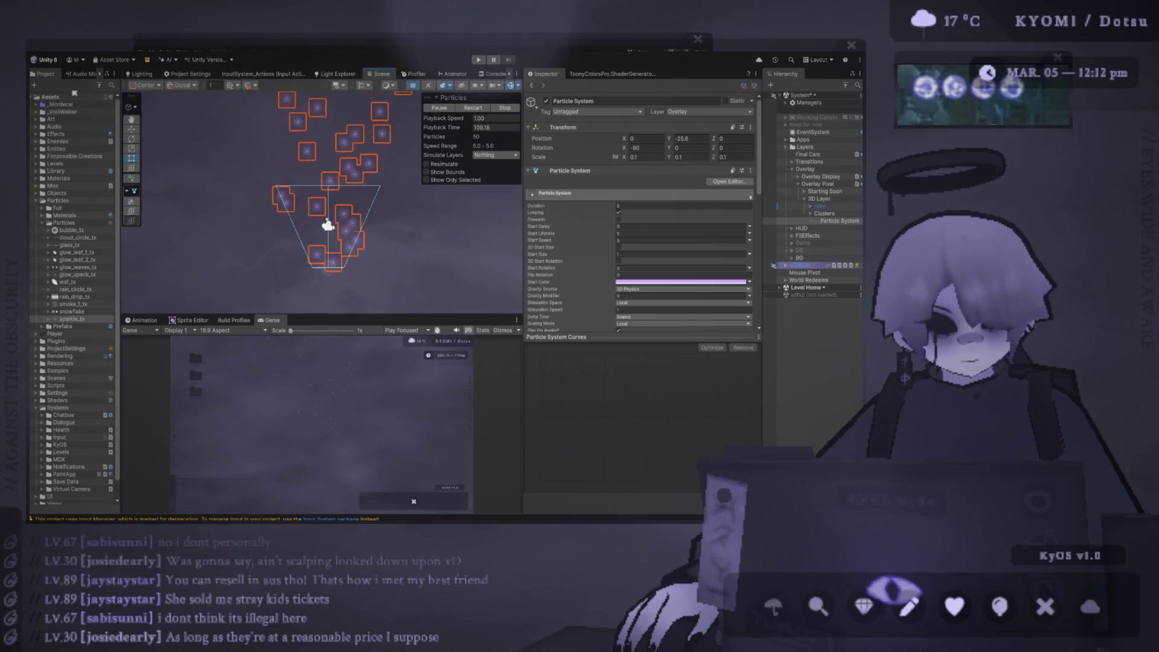
drag(120, 290, 125, 290)
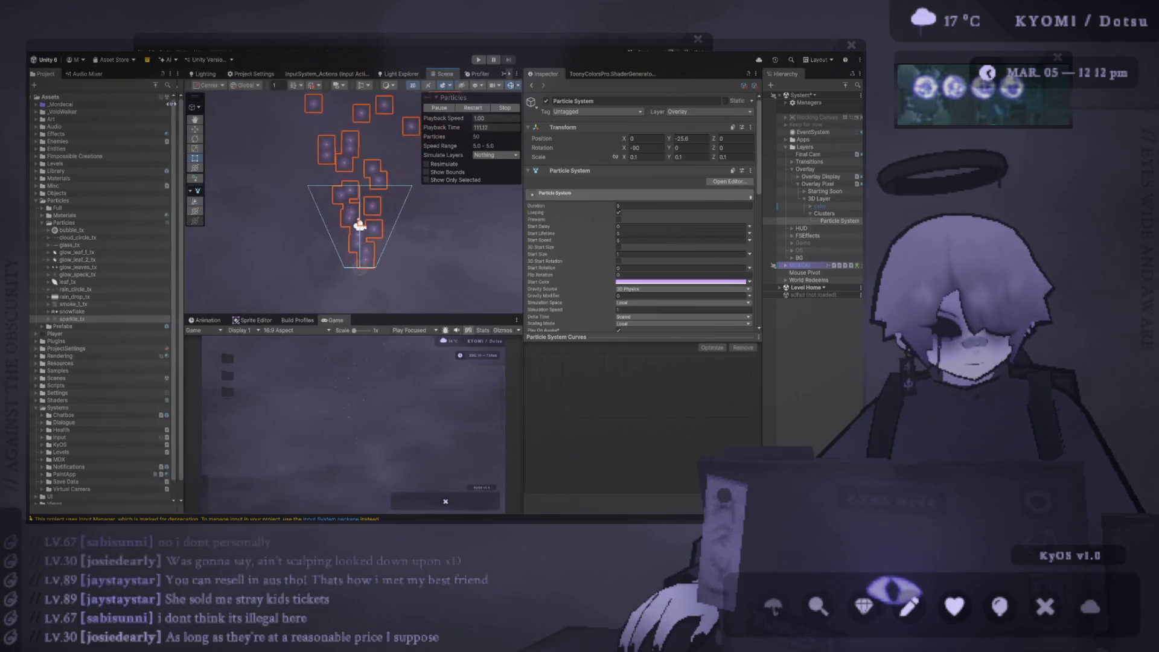
Step: Widen the Project panel and Scene/Game area, and rebalance the Scene/Game height split
drag(125, 103, 132, 102)
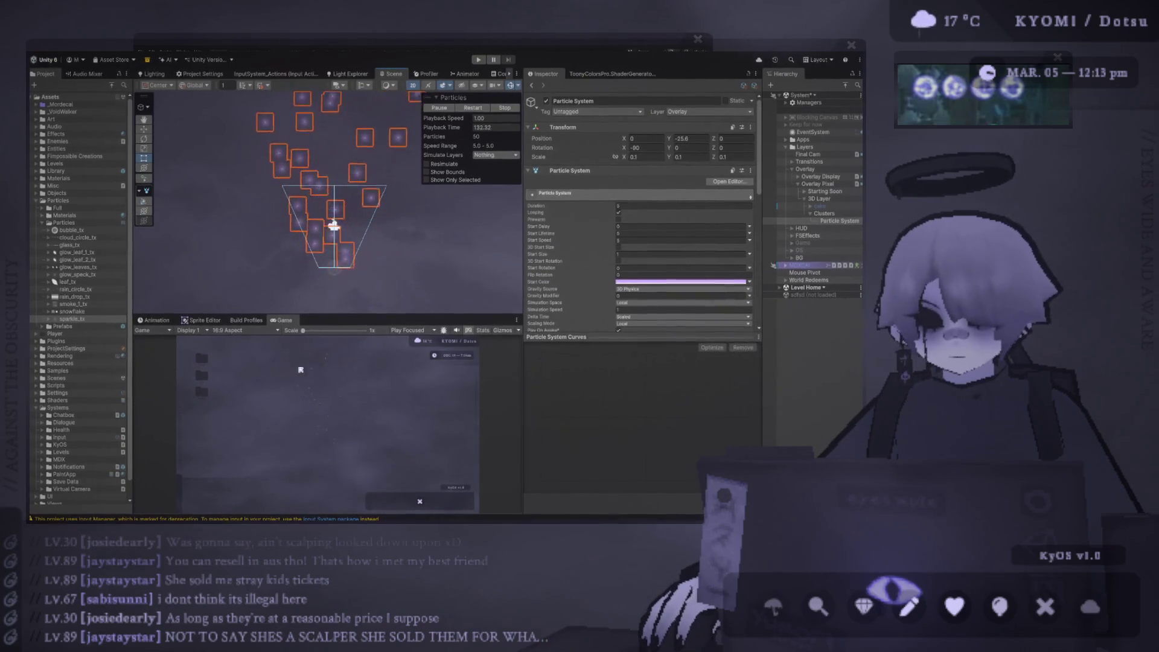
drag(326, 318, 326, 339)
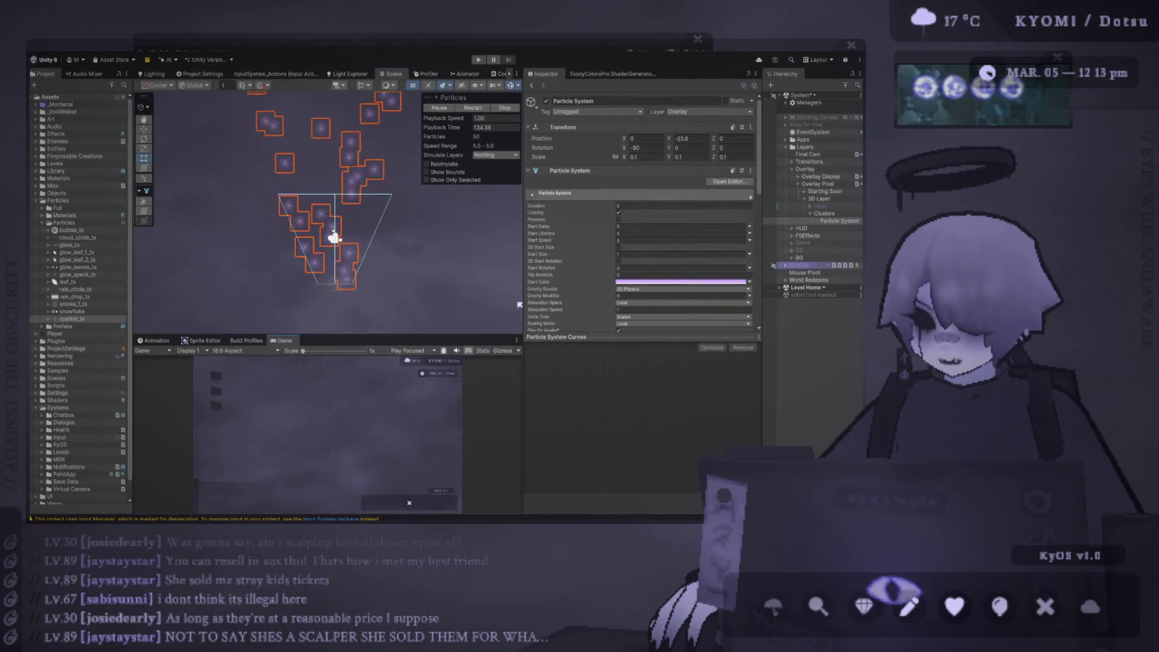
drag(522, 301, 555, 302)
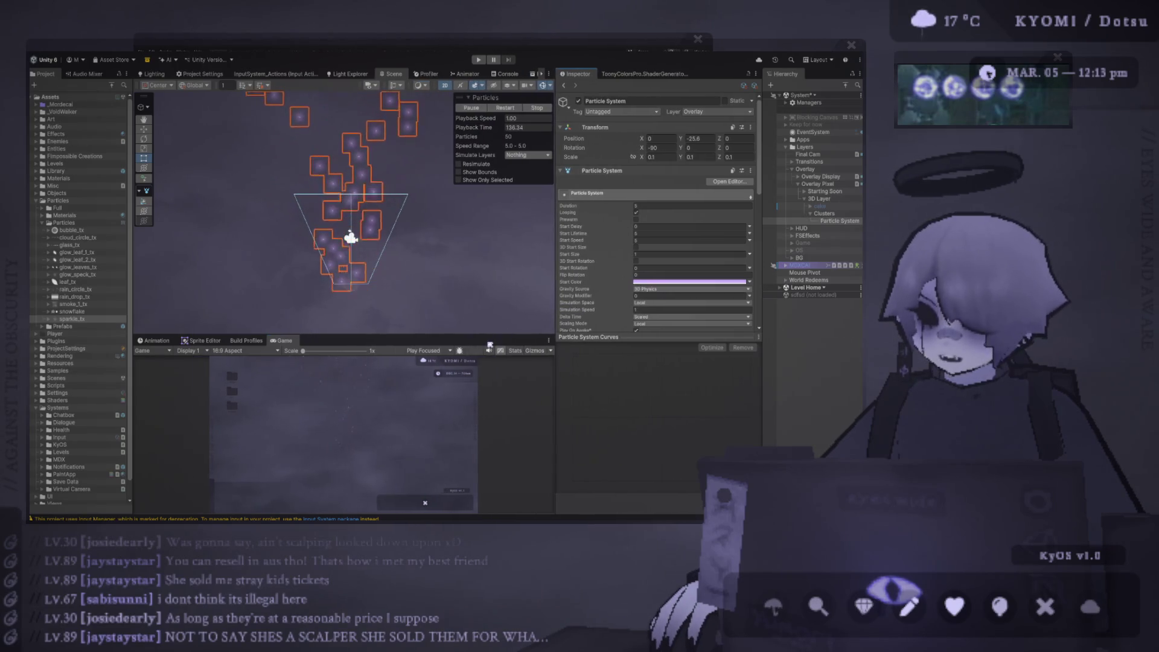
drag(484, 335, 477, 315)
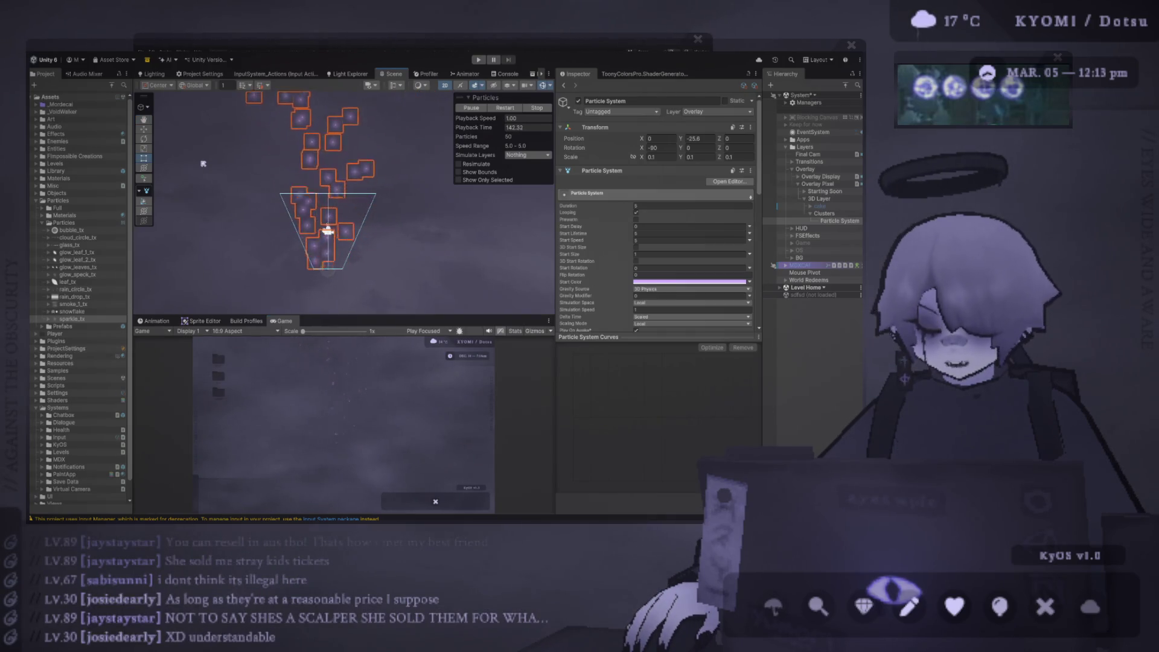
Step: Turn off 2D mode and orbit the Scene view around the particle cone
click(444, 87)
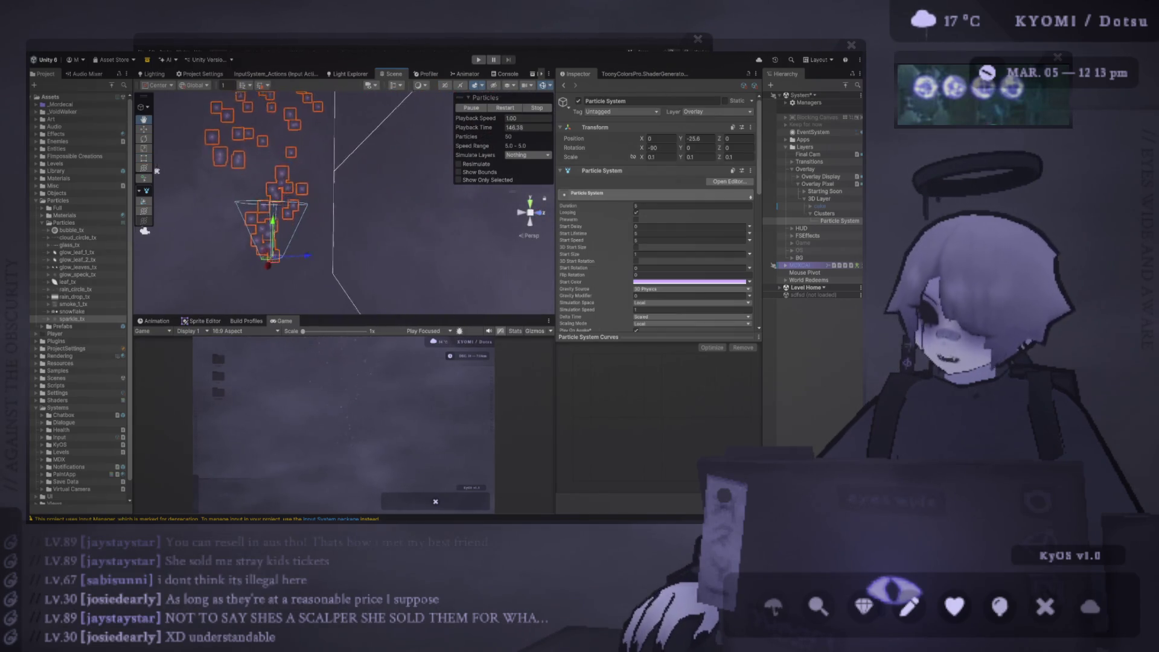
mouse_move(386, 241)
mouse_down()
mouse_move(460, 229)
mouse_move(410, 222)
mouse_up()
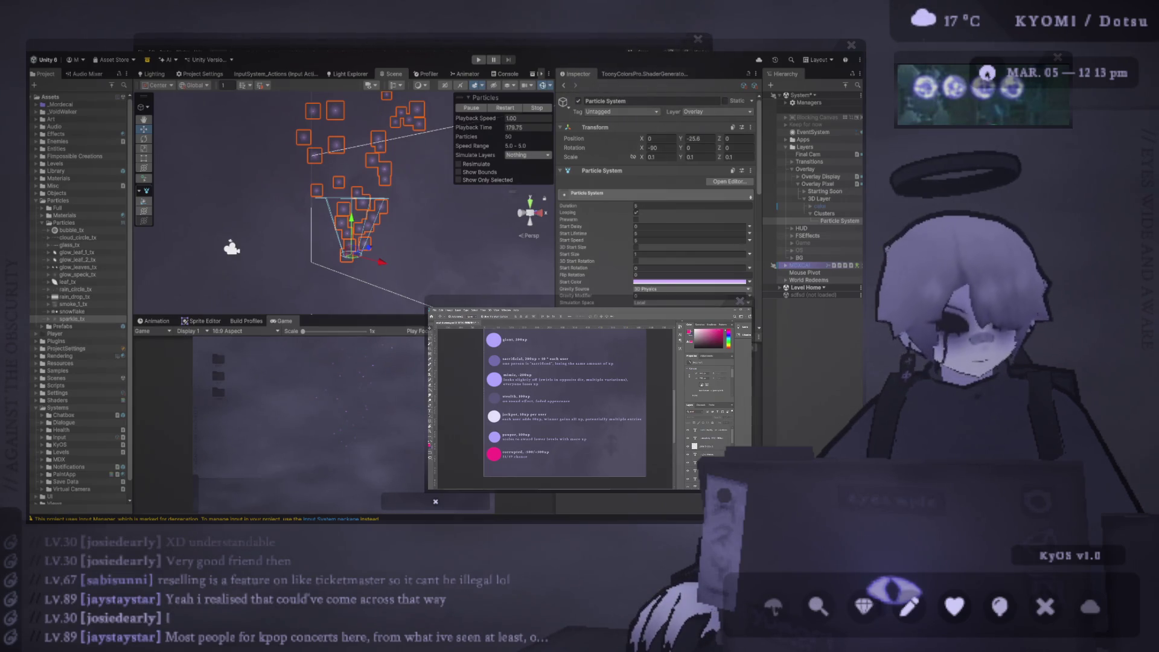
key(alt+Tab)
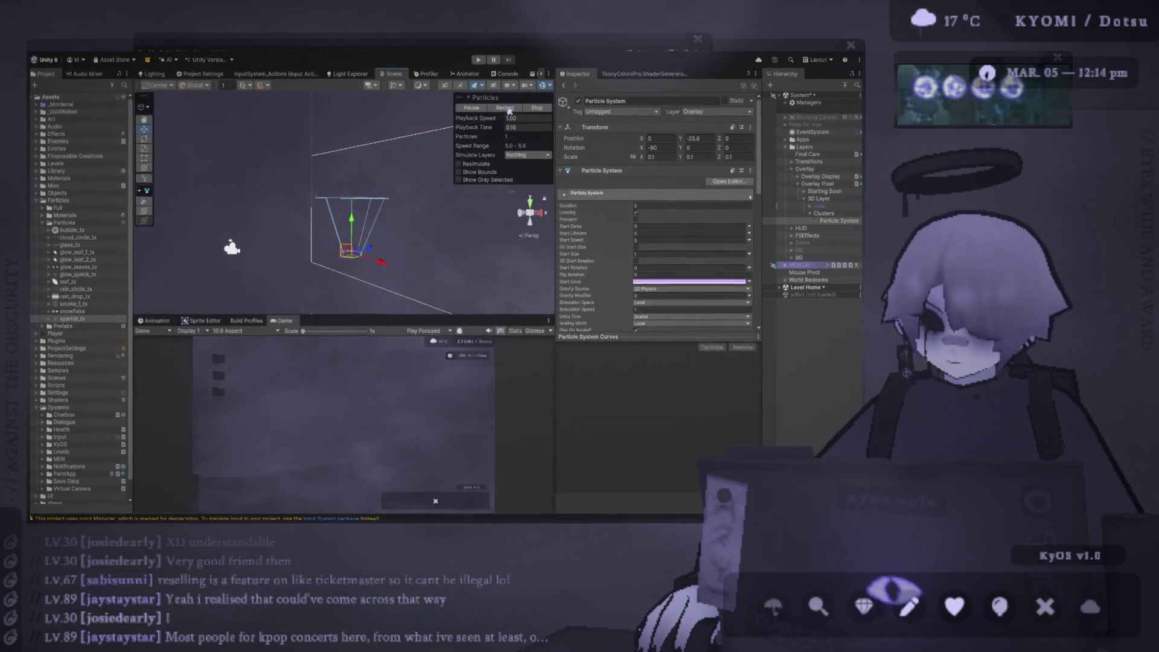
Step: Frame the emitter and set the Particle System's scale to 0.2 on X, Y and Z
scroll(422, 220, up, 5)
key(f)
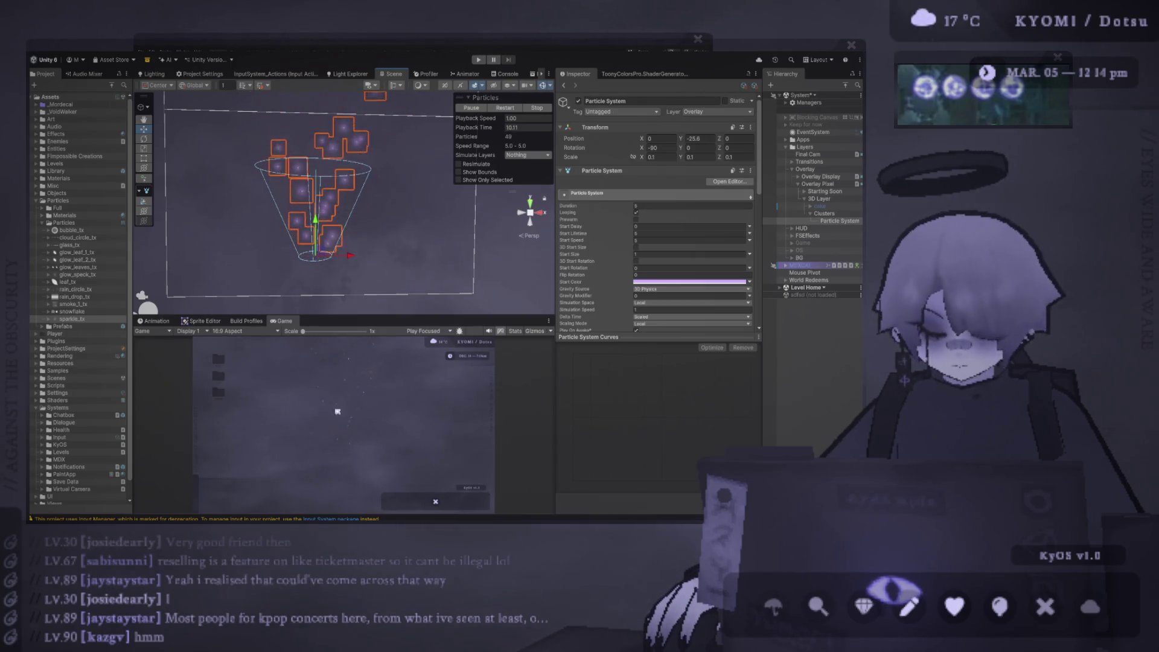
scroll(349, 206, down, 3)
click(672, 157)
text(0.2)
click(712, 158)
text(0.2)
click(736, 157)
text(0.2)
mouse_move(423, 206)
mouse_down()
mouse_move(477, 208)
mouse_move(385, 231)
mouse_move(333, 202)
mouse_up()
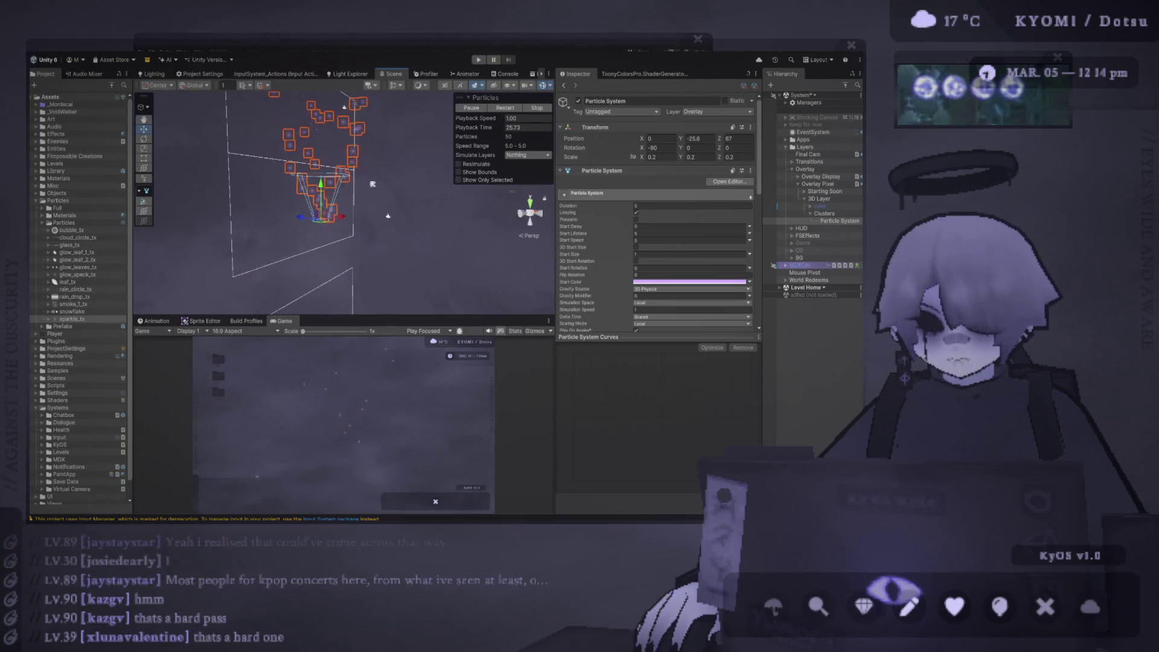
Step: Raise the Overlay Pixel camera's Far clipping plane to 3, then reselect the Particle System
click(386, 217)
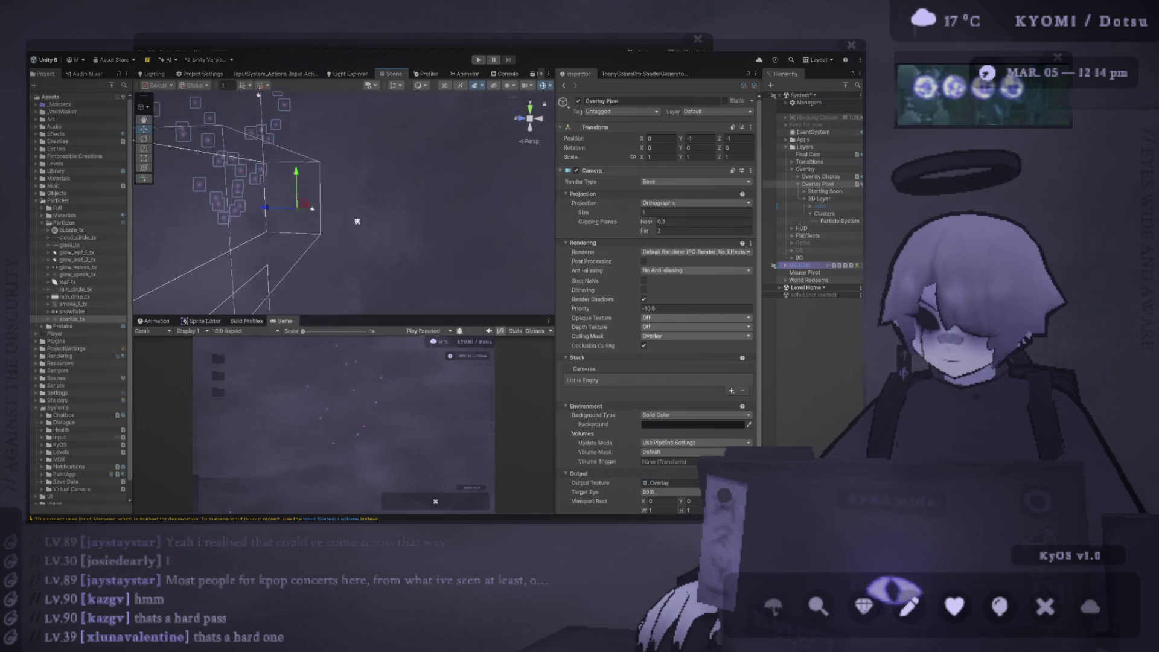
drag(644, 227, 674, 230)
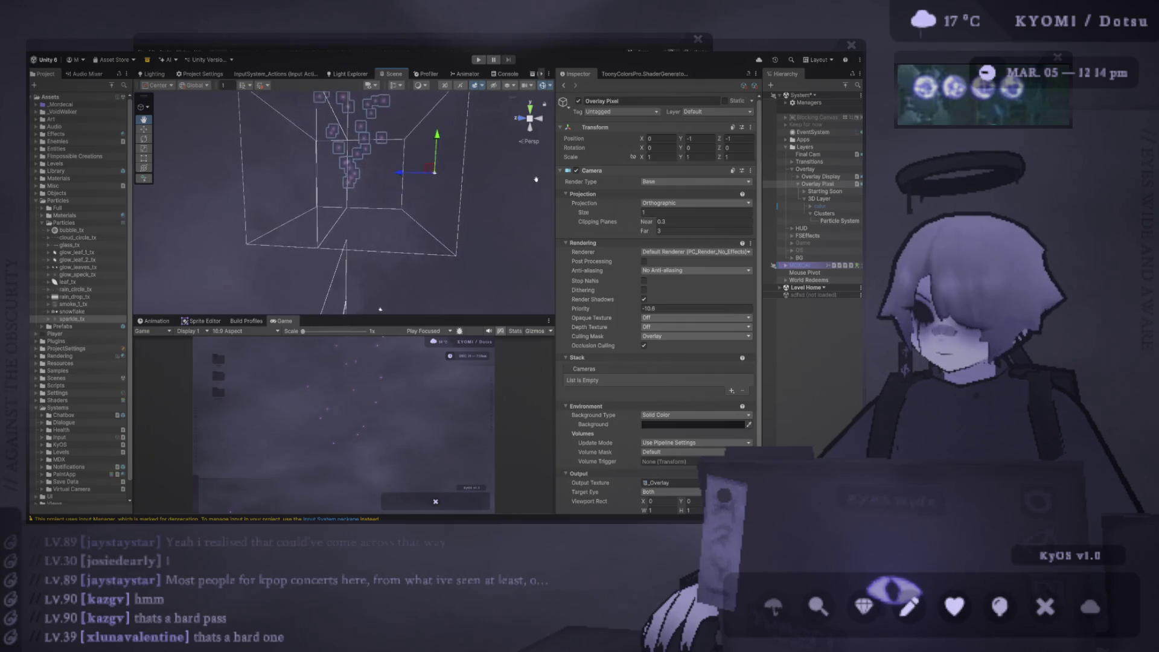
click(839, 221)
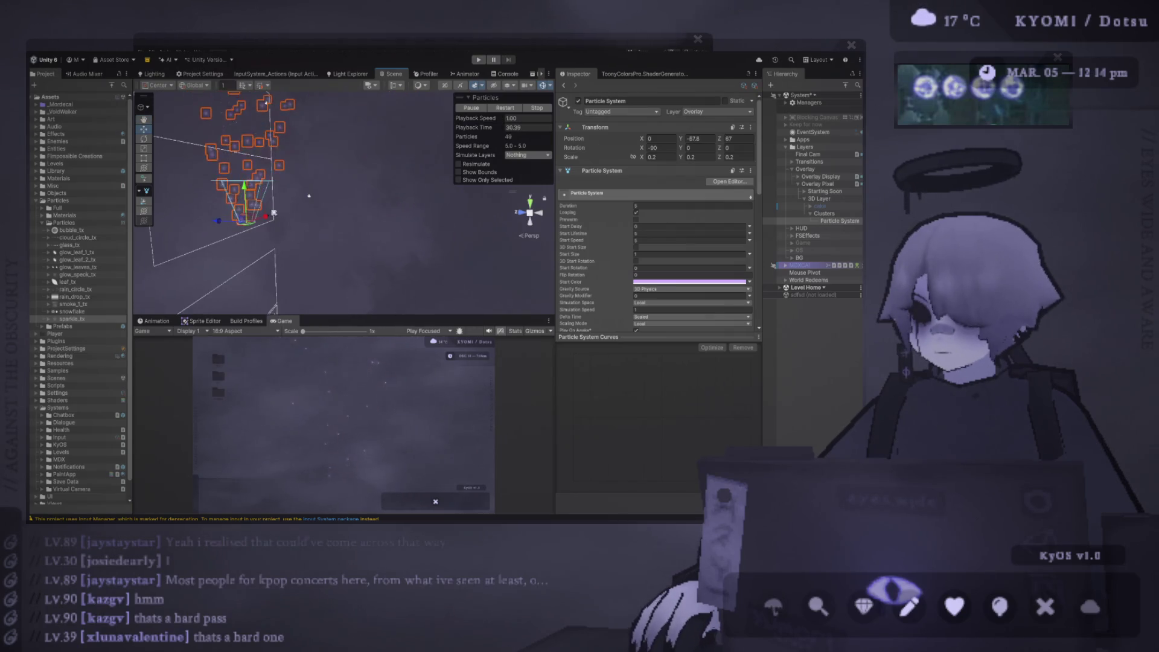
Step: Zoom toward the particle system and make the Scene view taller
mouse_move(205, 191)
mouse_down()
mouse_move(190, 205)
mouse_move(266, 166)
mouse_up()
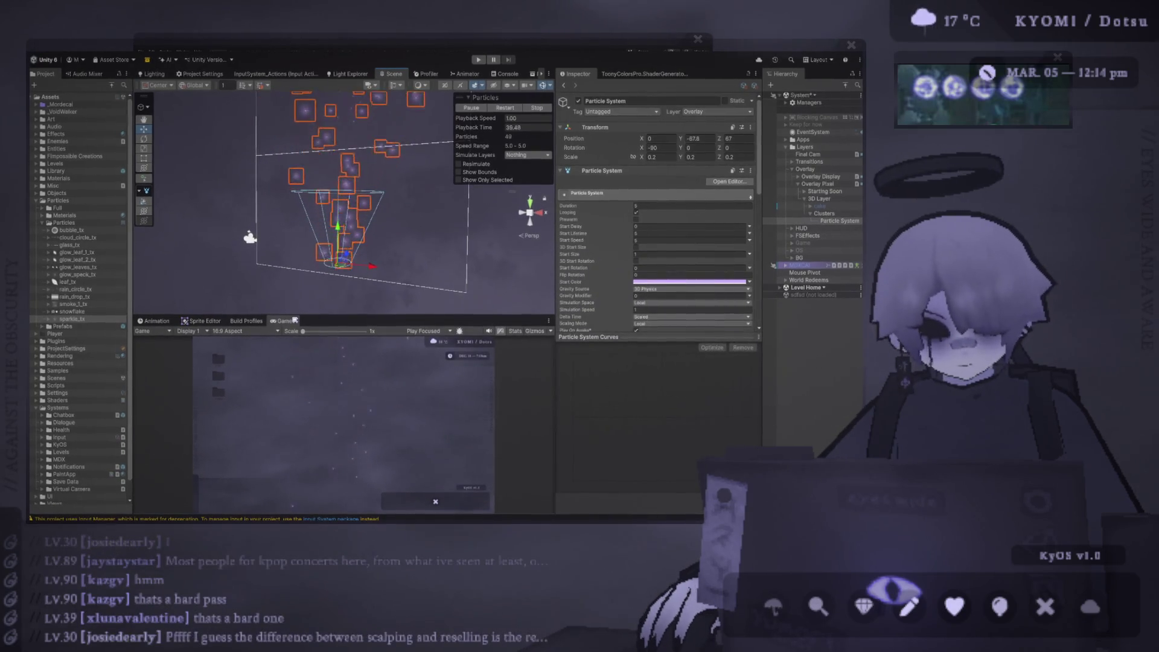
drag(320, 308, 321, 326)
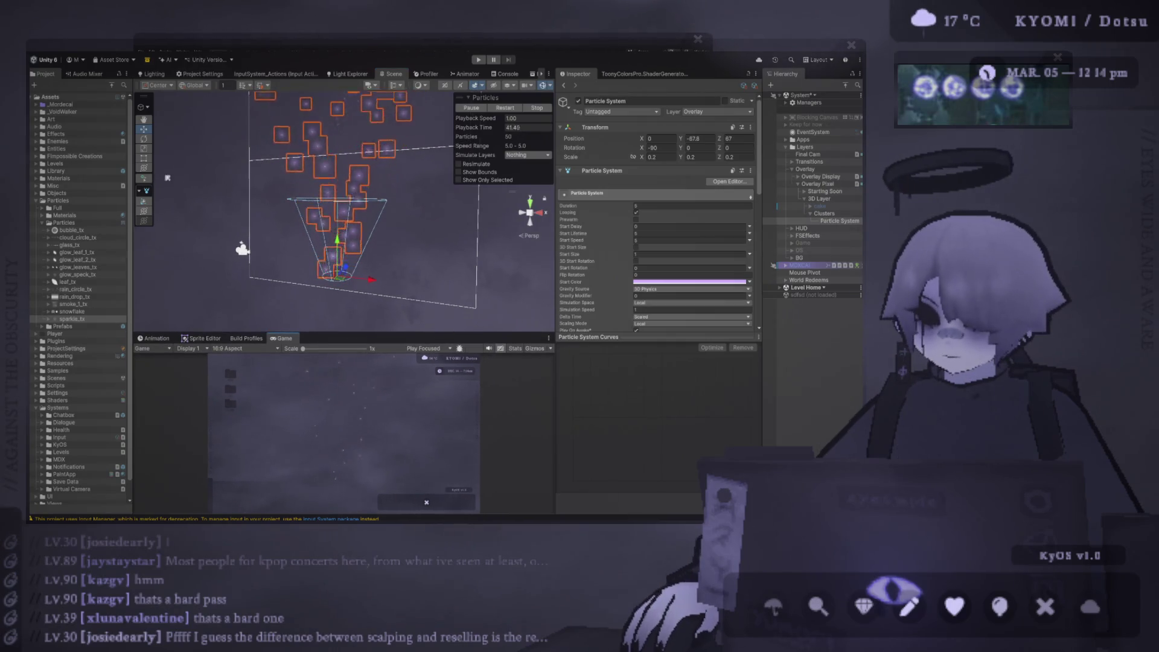
scroll(413, 220, up, 2)
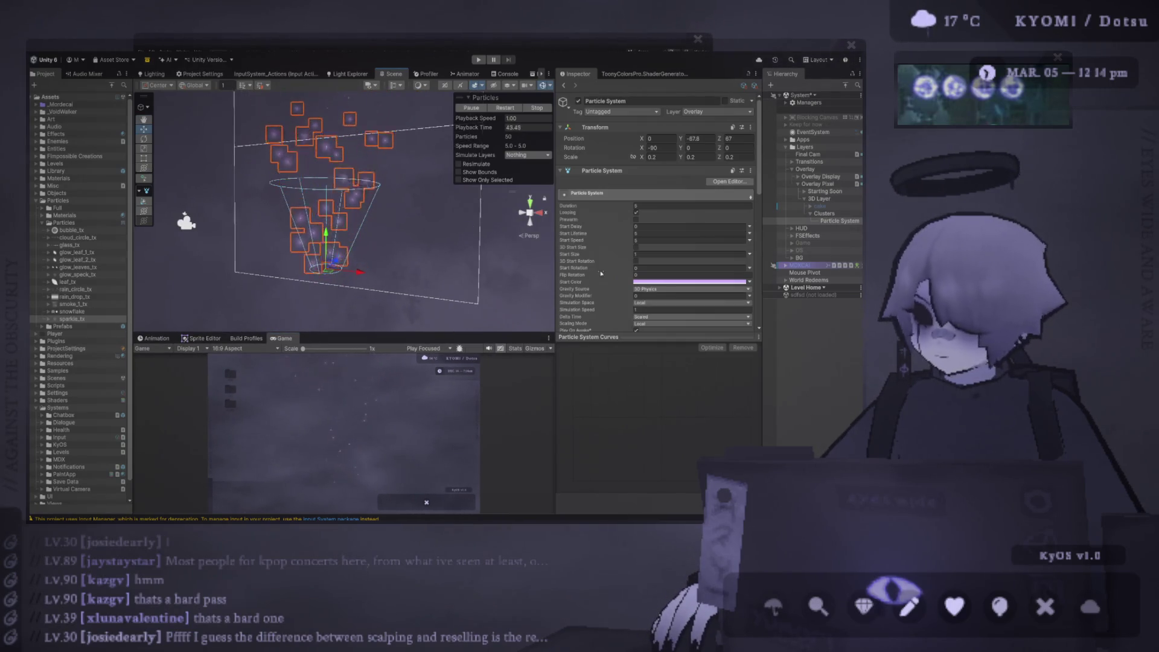
scroll(601, 273, down, 5)
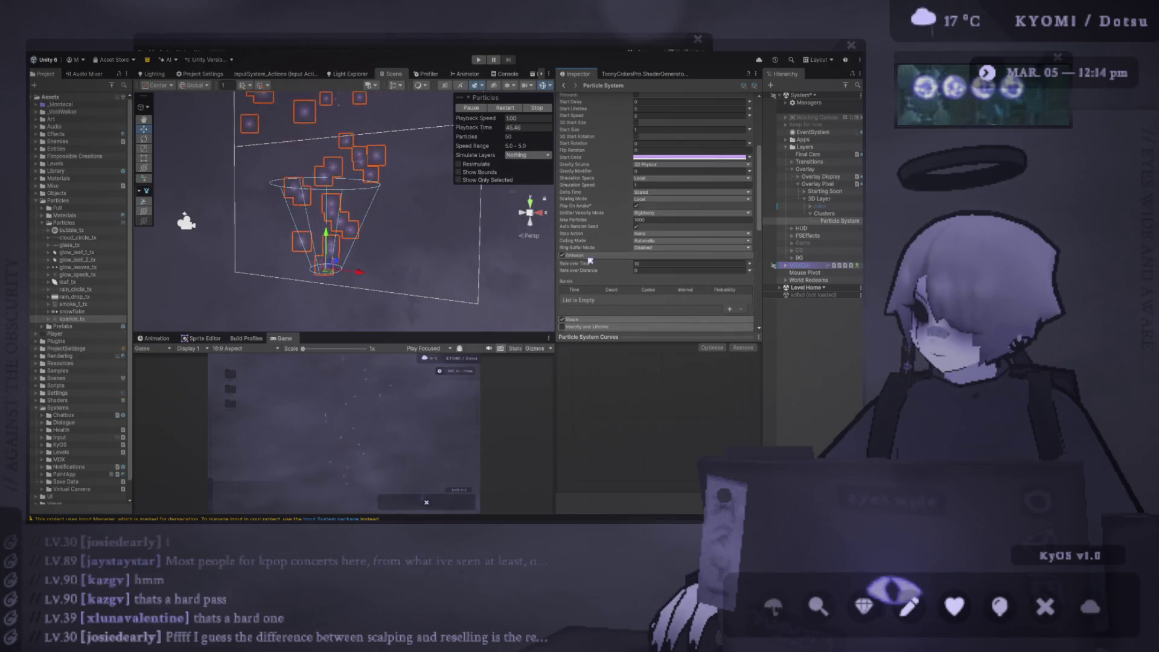
Step: Change the Shape module's emitter from Cone to Sphere and orbit to check it
click(592, 255)
click(595, 262)
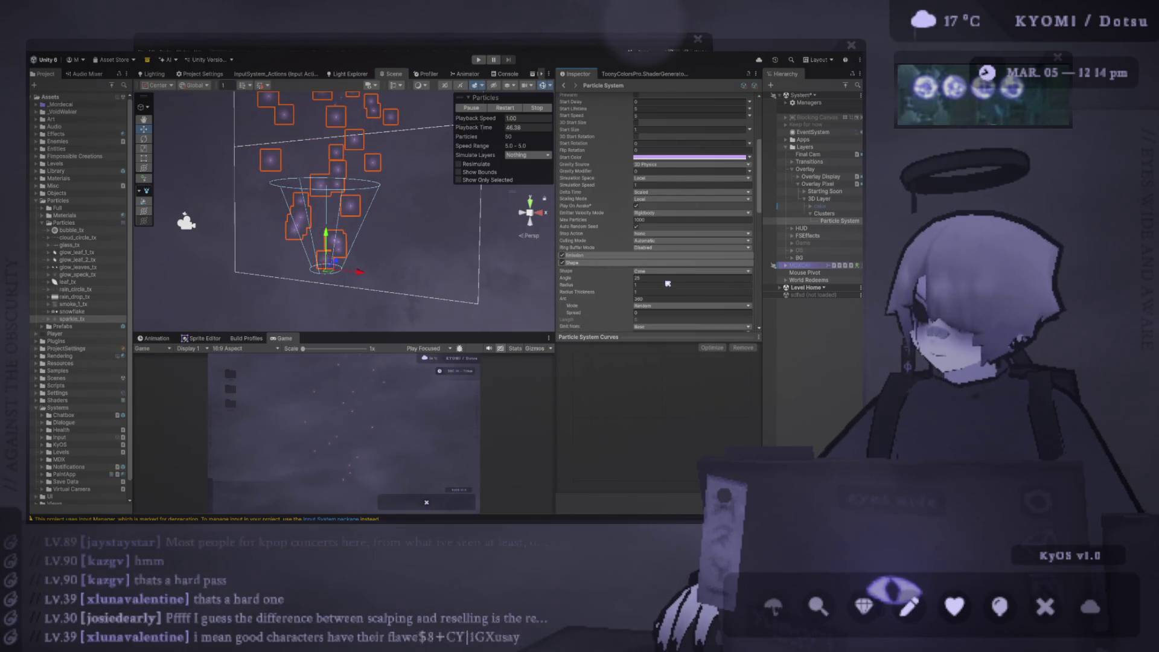
click(643, 271)
click(642, 278)
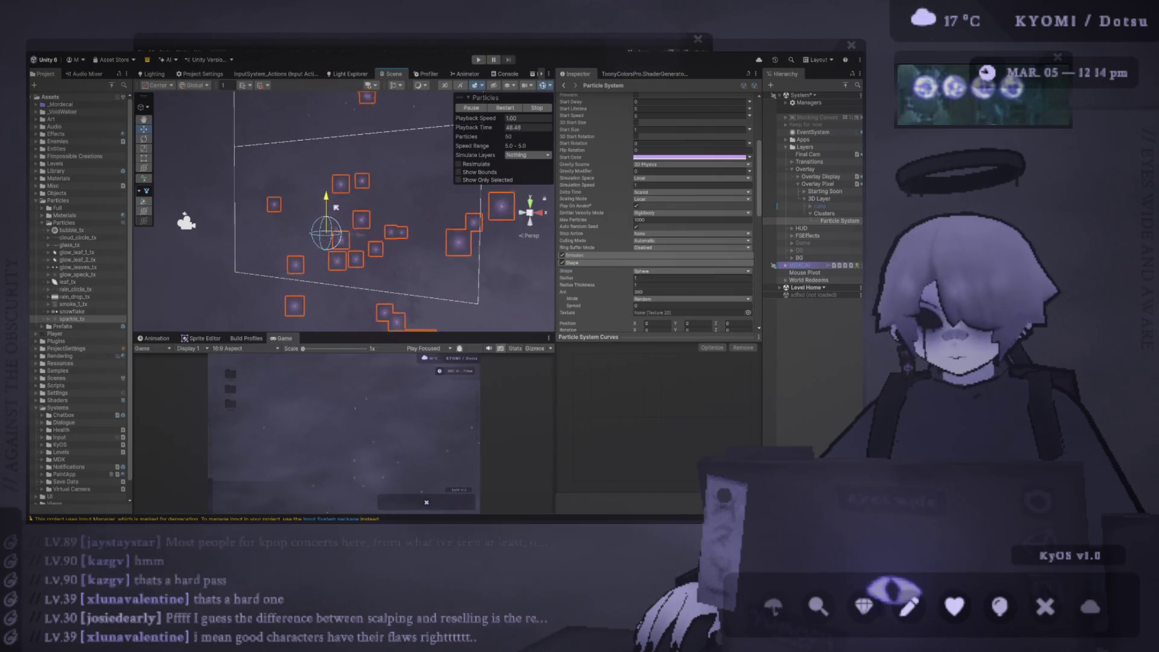
scroll(350, 223, up, 3)
mouse_move(369, 241)
mouse_down()
mouse_move(271, 252)
mouse_move(407, 243)
mouse_move(297, 238)
mouse_up()
scroll(693, 157, up, 5)
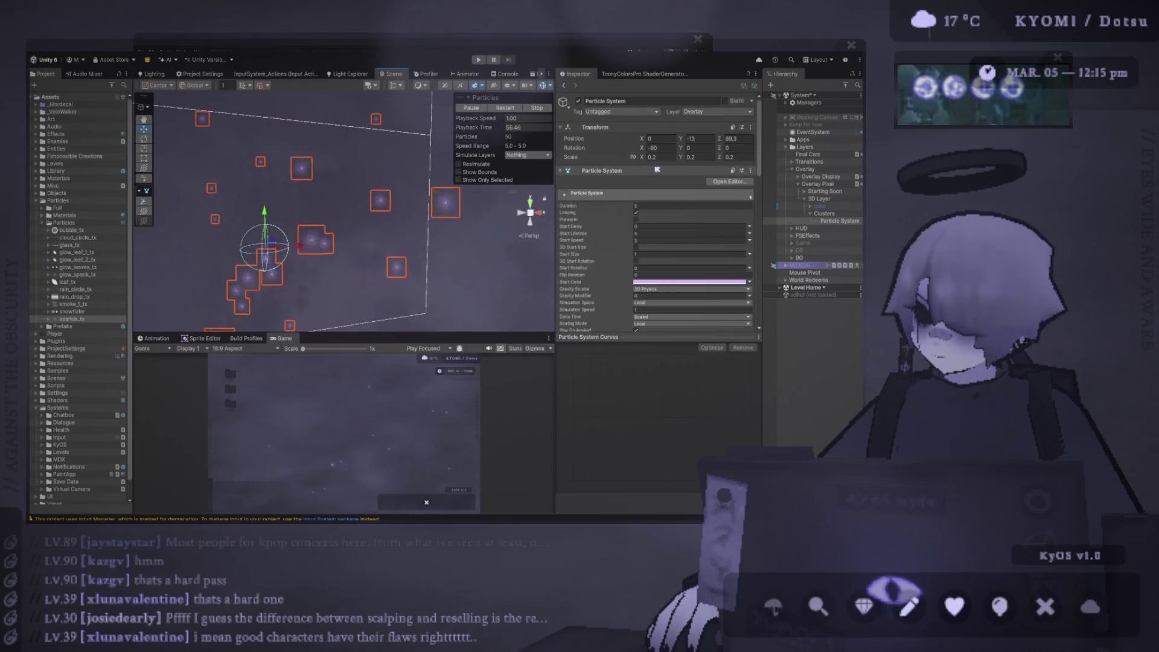
Step: Set the particle system's Transform Position Y to 0
click(697, 138)
text(0)
key(Tab)
text(0)
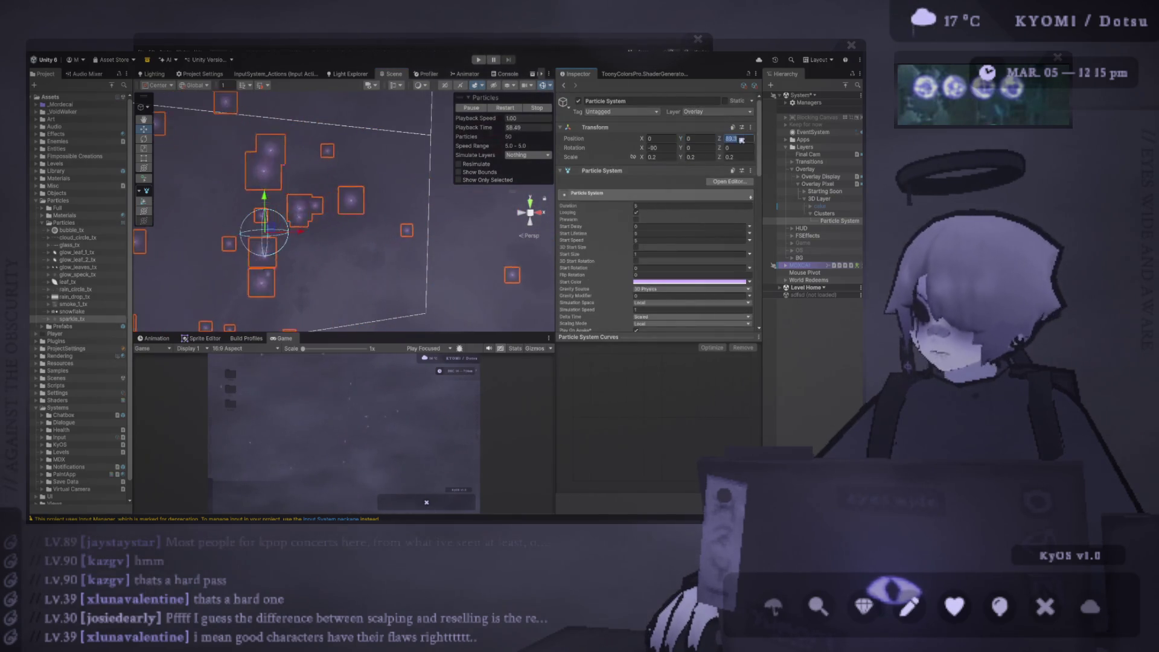
mouse_move(302, 229)
mouse_down()
mouse_move(404, 235)
mouse_move(369, 250)
mouse_move(417, 255)
mouse_move(274, 274)
mouse_move(301, 240)
mouse_up()
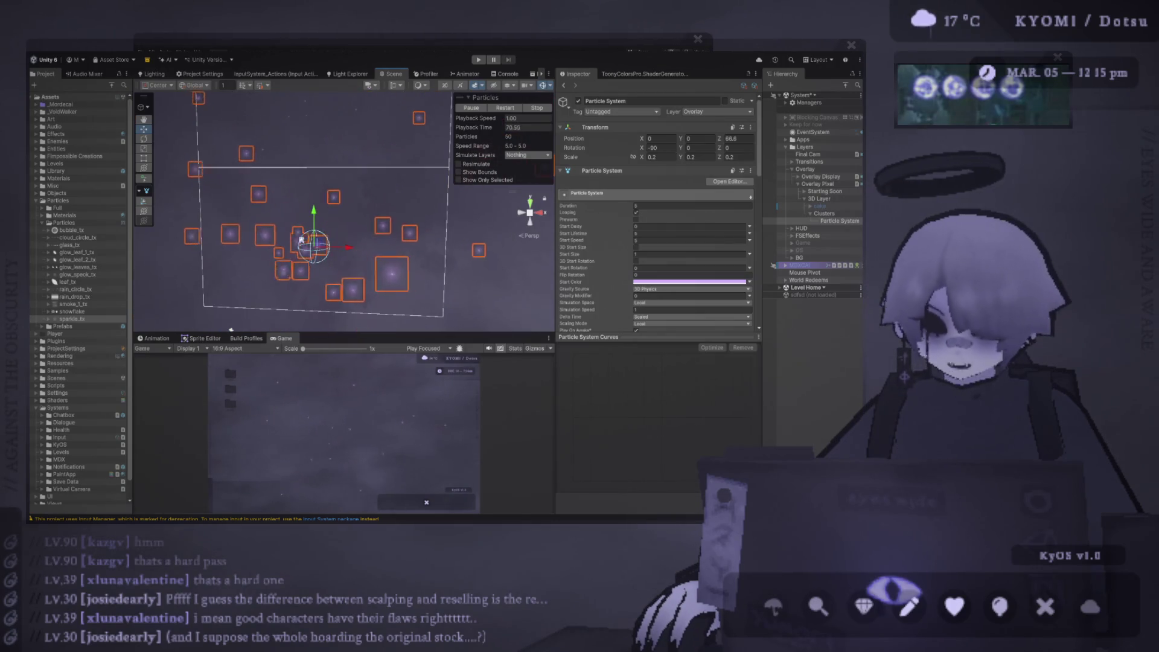
Step: Set Start Size to 0.1 and Start Speed to 0.5, then frame and restart the simulation
click(653, 254)
text(0.1)
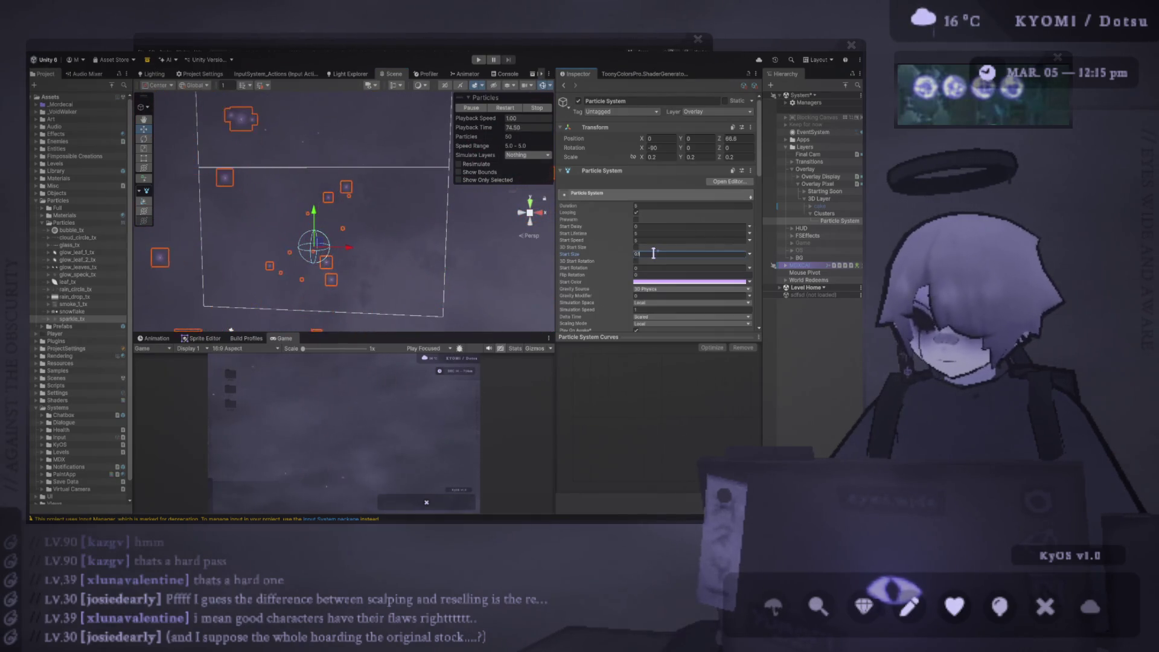
click(647, 240)
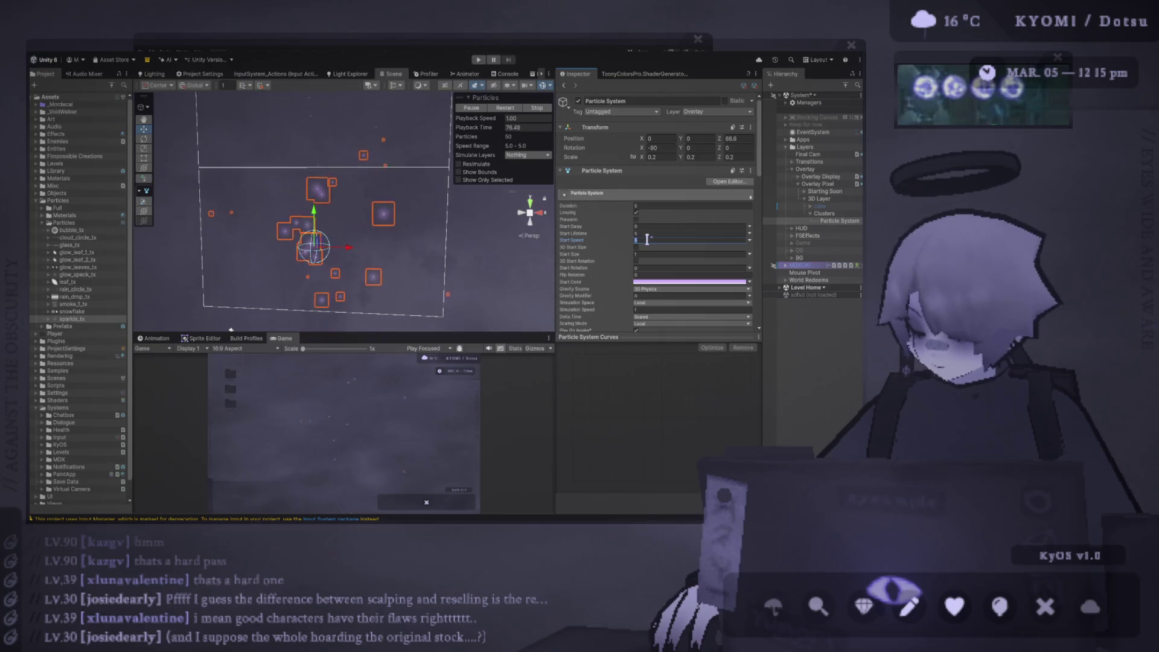
text(0.5)
click(512, 107)
key(f)
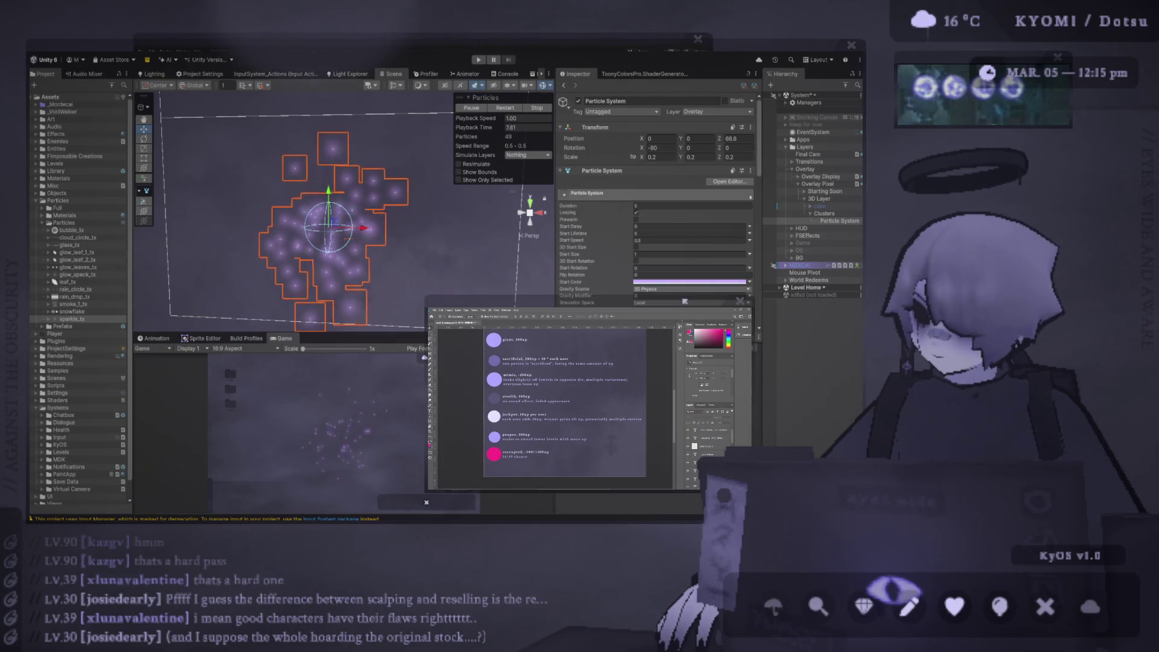
click(509, 108)
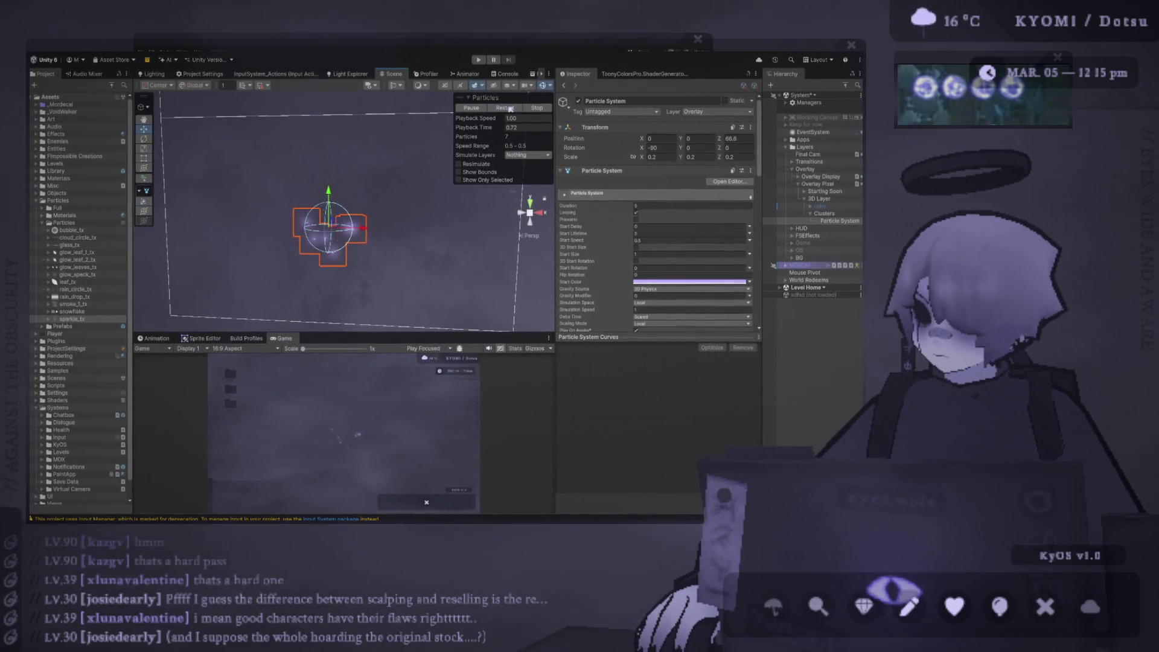
Step: Raise the Scene/Game splitter so the Game view previews the Clusters sparkle overlay
drag(361, 333, 362, 189)
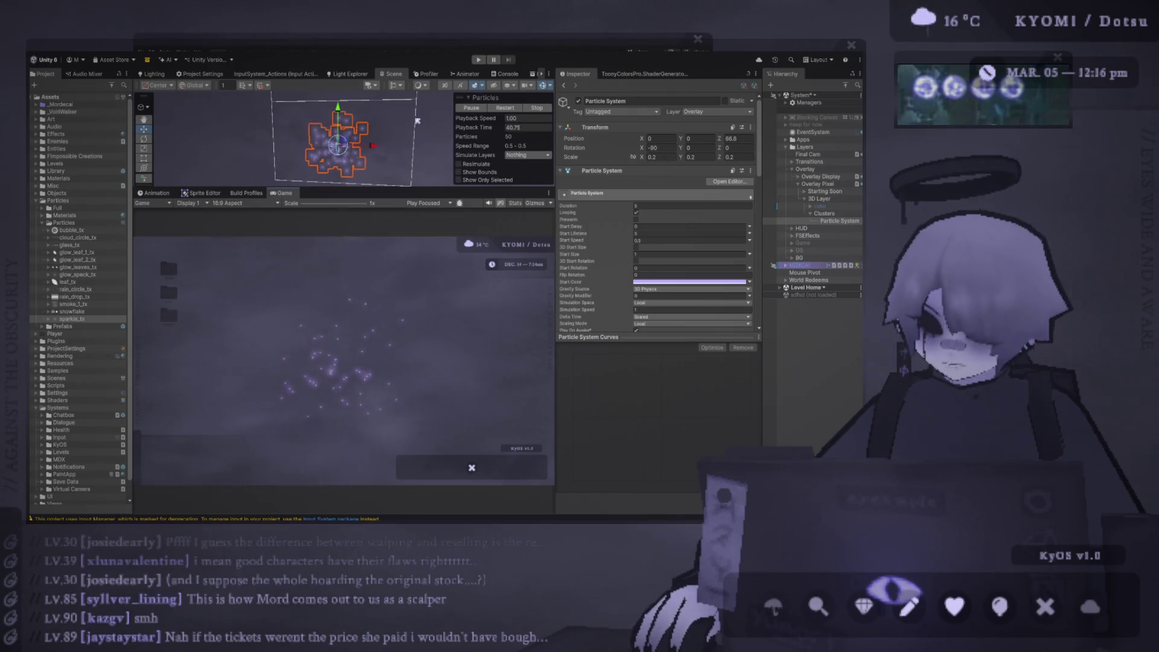
Step: Restart the Clusters particle simulation and lengthen the Scene view slightly
click(510, 109)
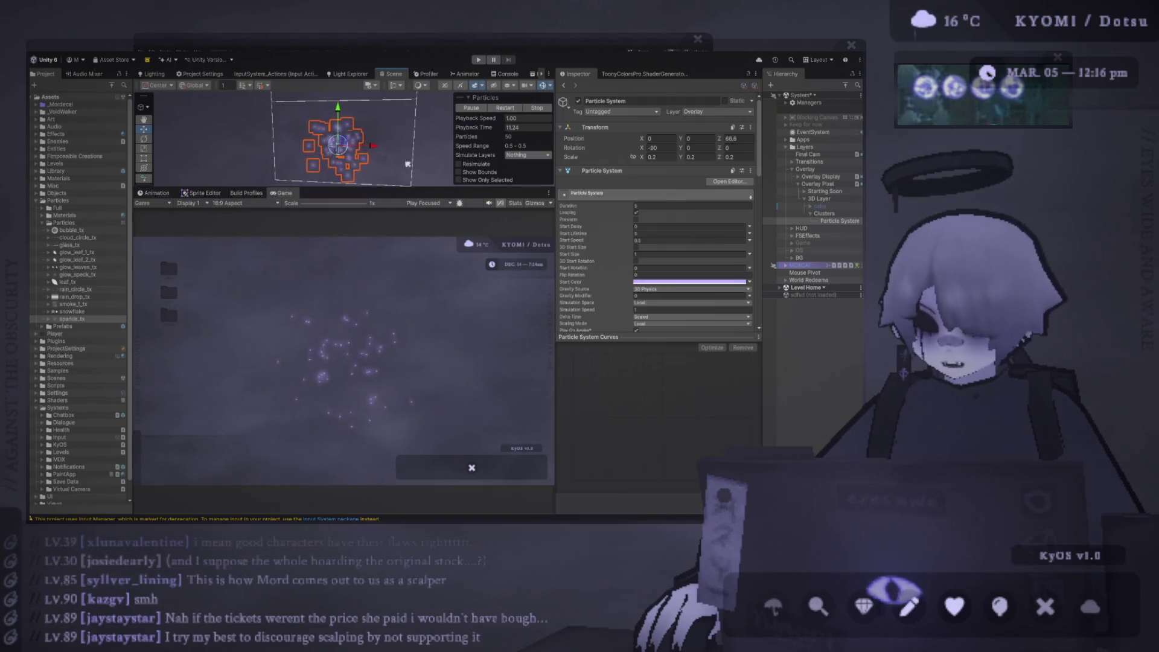
drag(374, 187, 373, 224)
click(506, 109)
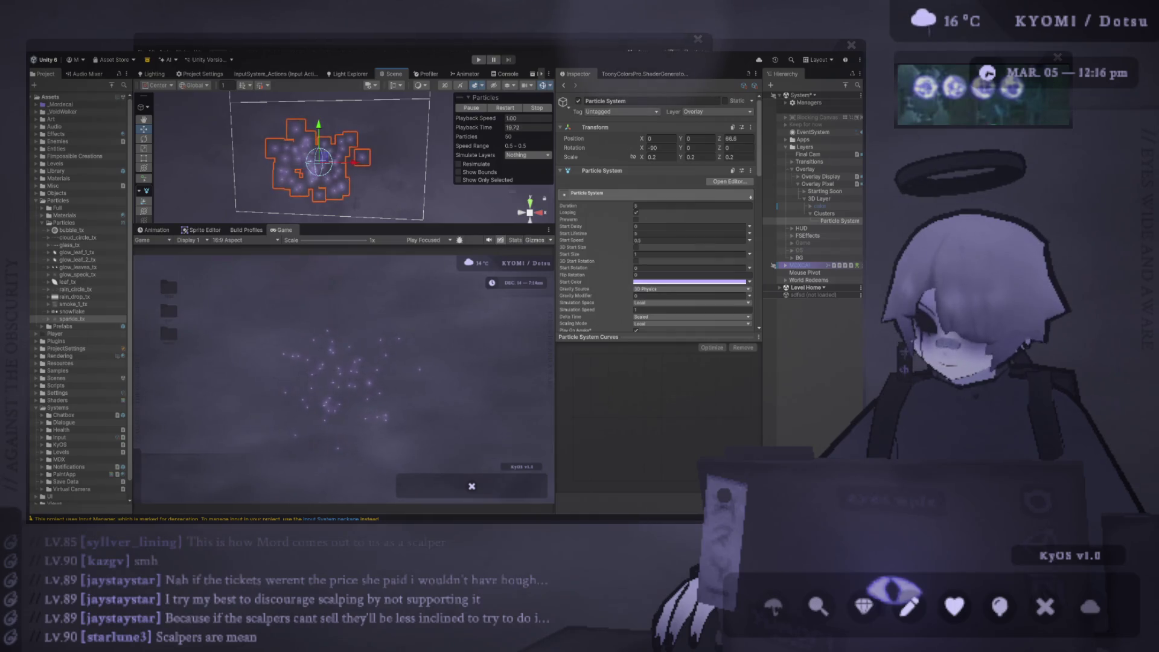
Step: Frame the Particle System in a taller Scene view, briefly checking the Photoshop notes
key(f)
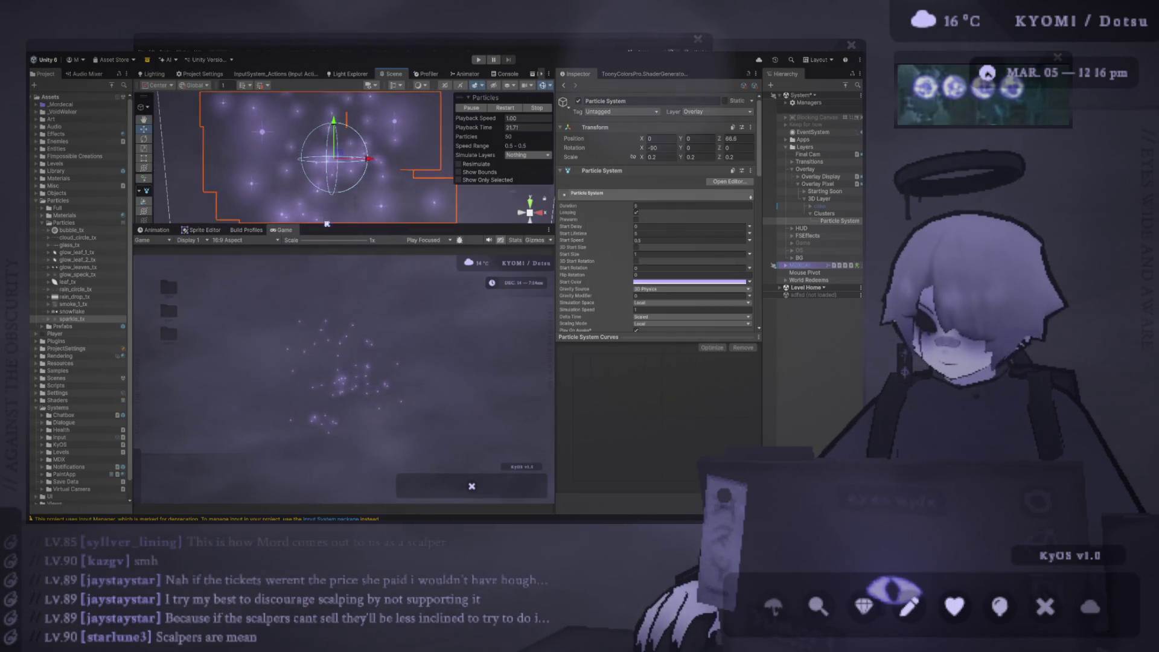
drag(326, 225, 323, 251)
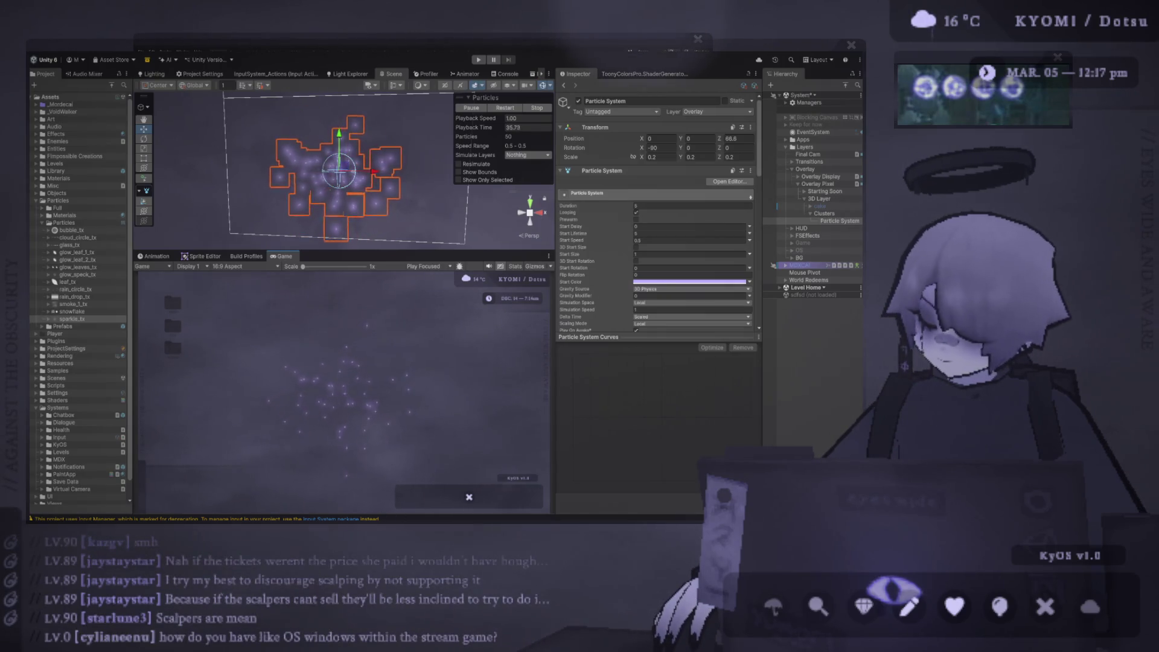
key(alt+Tab)
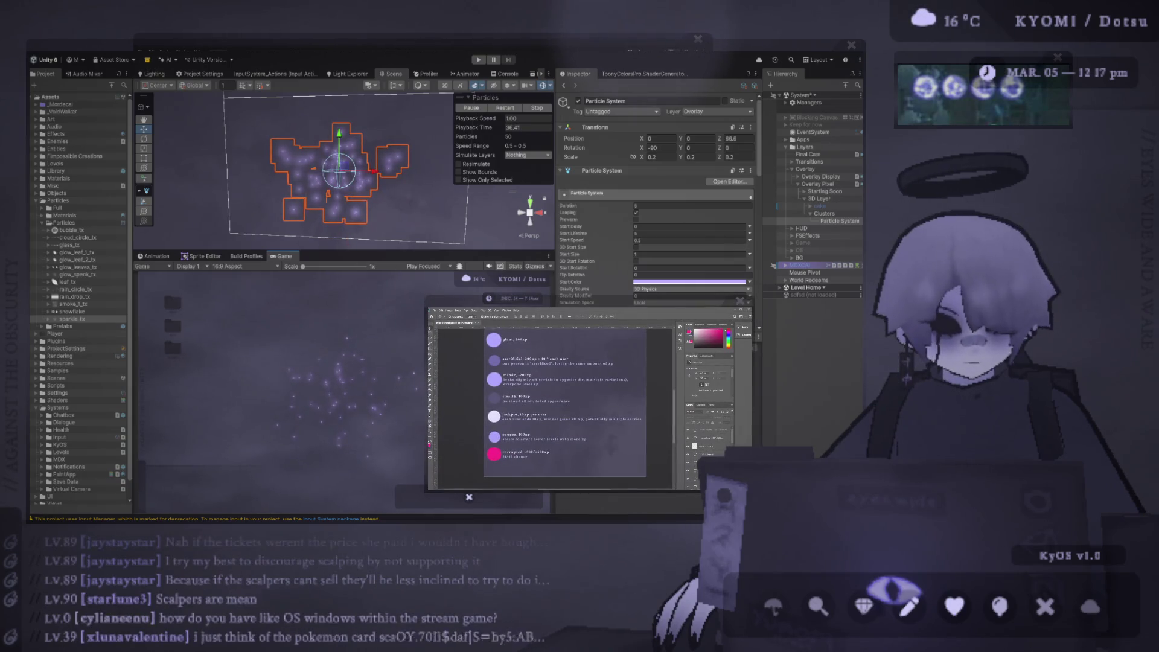
key(alt+Tab)
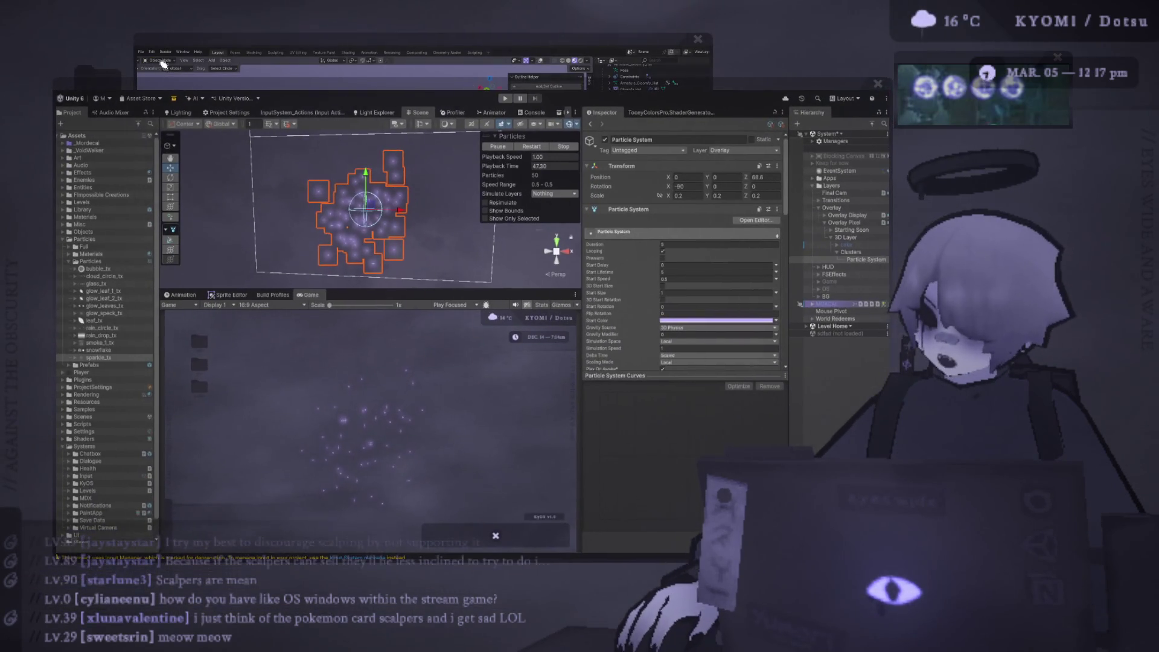
mouse_move(216, 91)
mouse_down()
mouse_move(181, 91)
mouse_move(386, 477)
mouse_move(410, 443)
mouse_move(350, 79)
mouse_up()
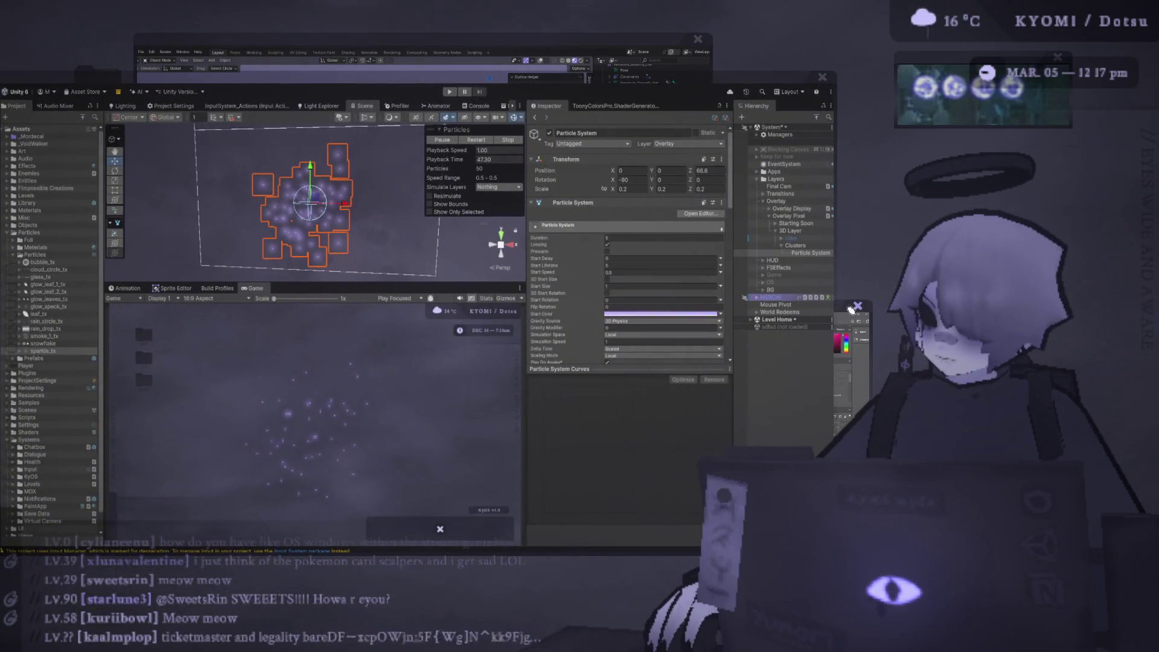
mouse_move(831, 308)
mouse_down()
mouse_move(831, 320)
mouse_move(700, 271)
mouse_move(679, 278)
mouse_up()
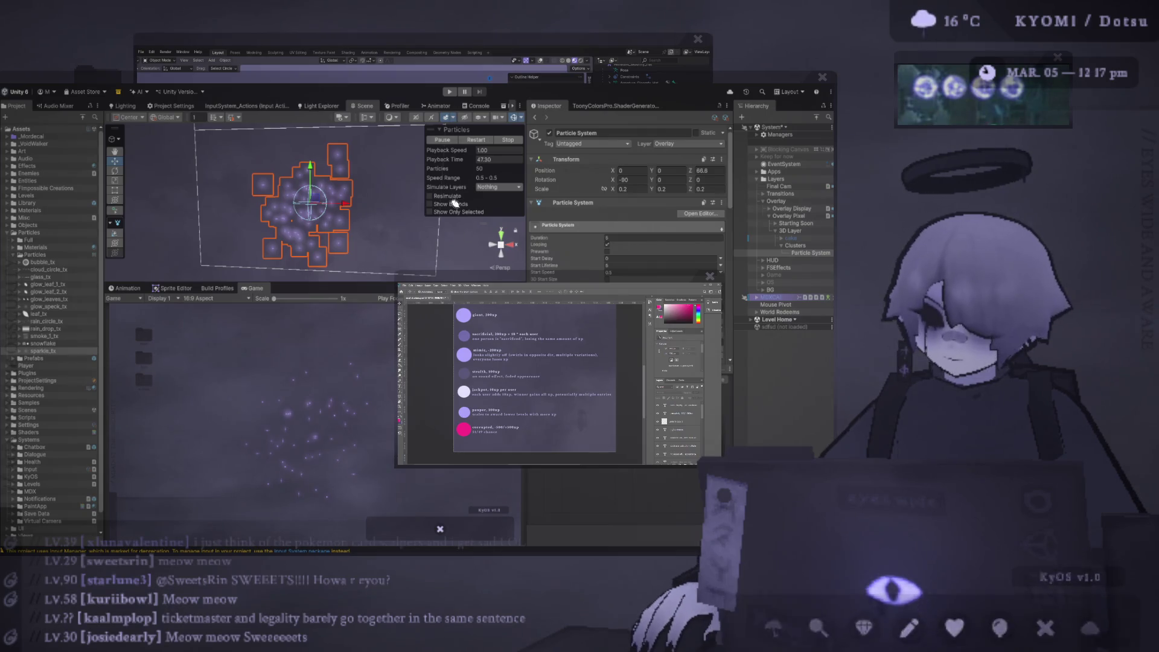
drag(509, 79, 549, 36)
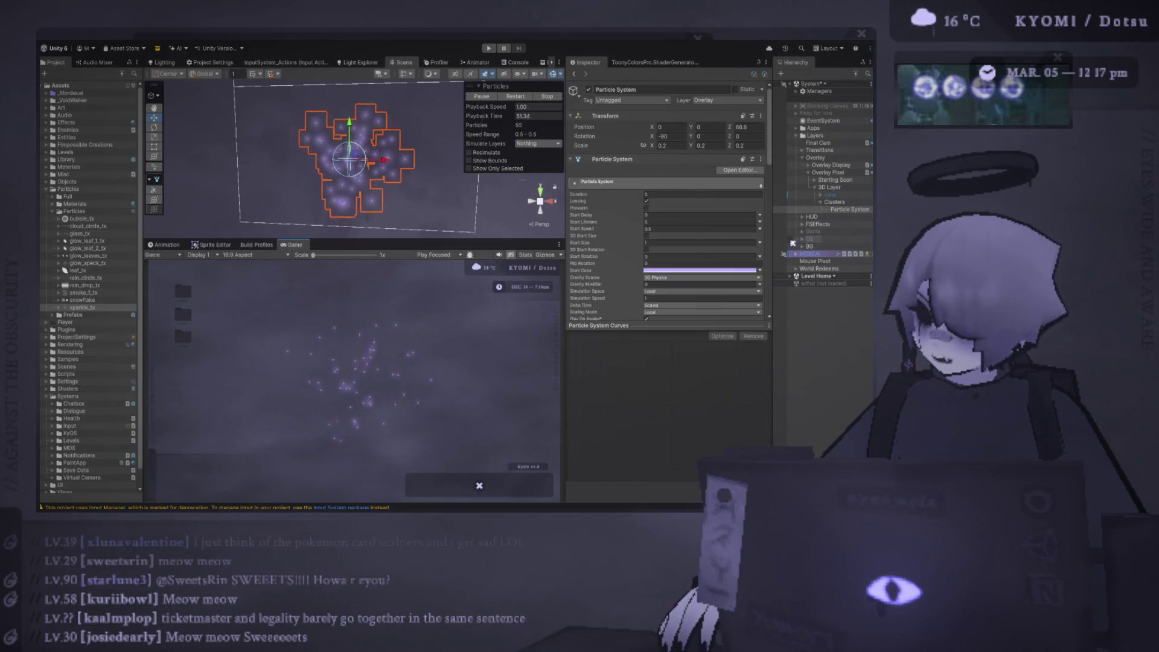
click(791, 240)
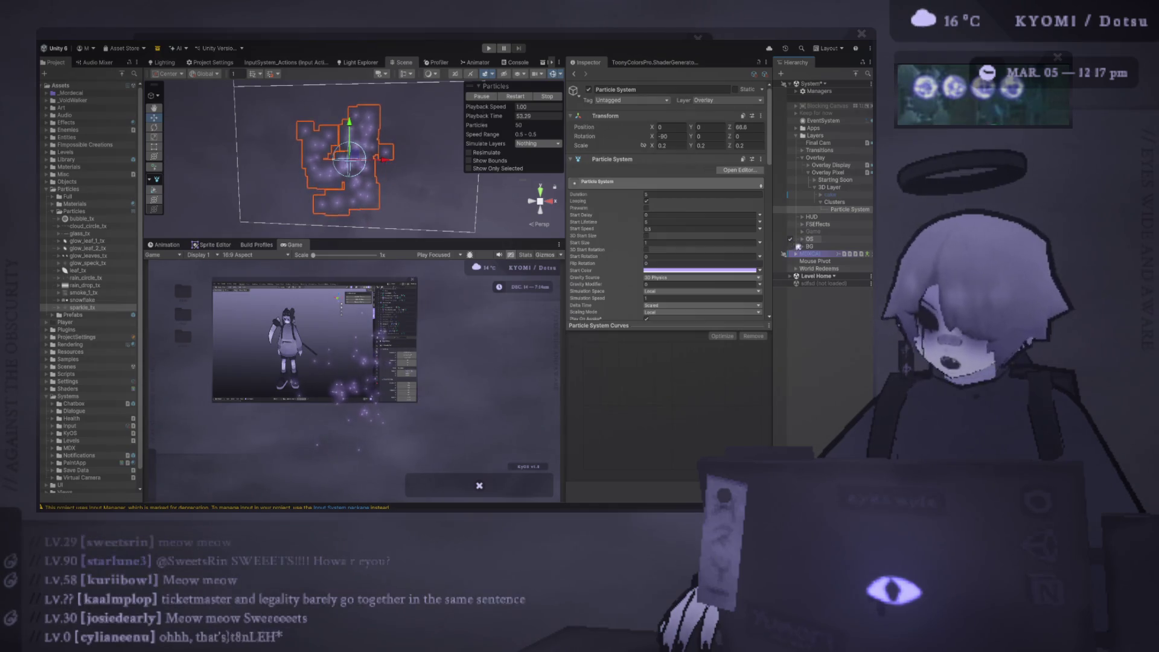
click(802, 241)
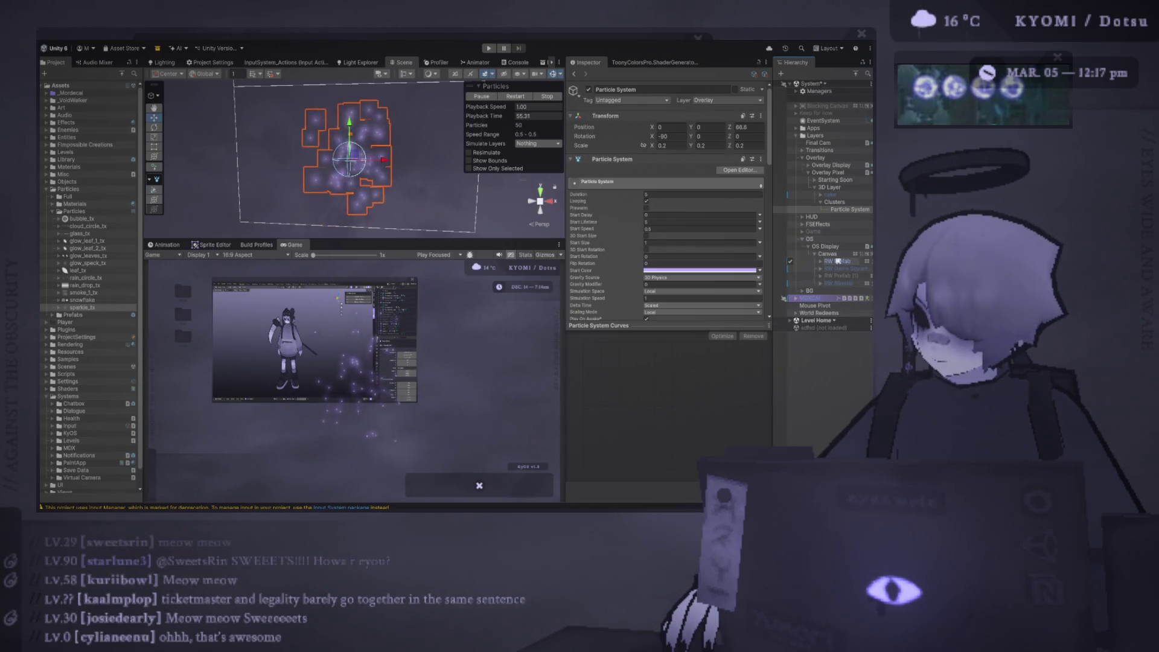
click(833, 260)
mouse_move(359, 154)
mouse_down()
mouse_move(342, 146)
mouse_move(396, 156)
mouse_move(430, 202)
mouse_move(408, 204)
mouse_move(373, 186)
mouse_move(427, 200)
mouse_move(507, 178)
mouse_move(252, 124)
mouse_move(285, 104)
mouse_move(358, 178)
mouse_up()
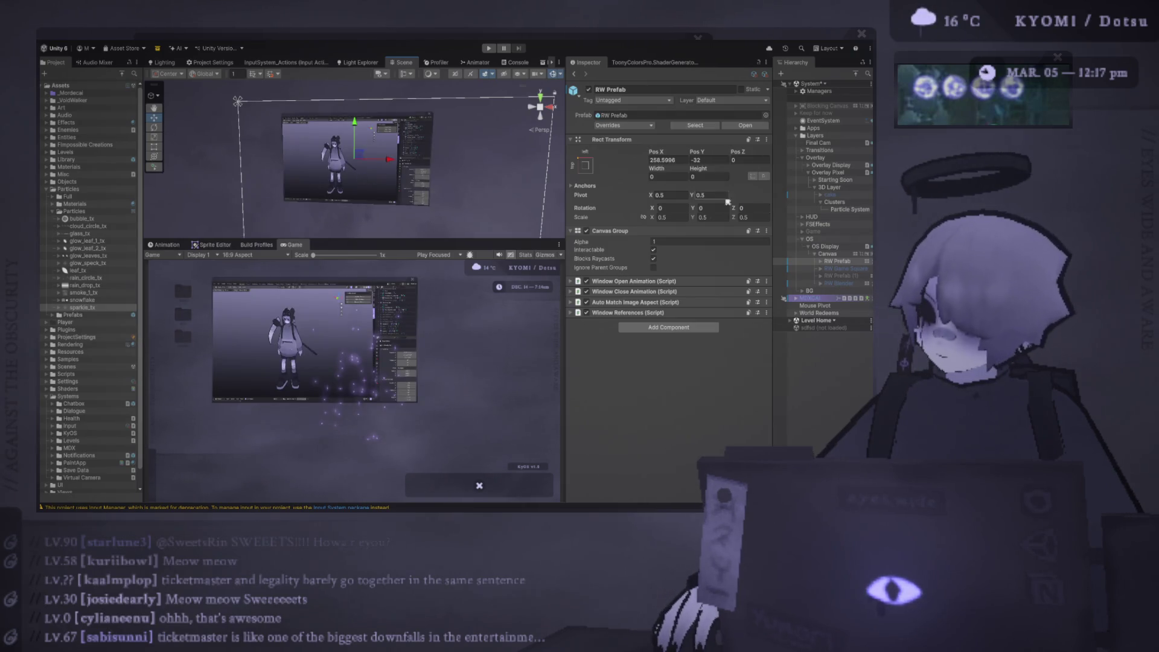
click(791, 240)
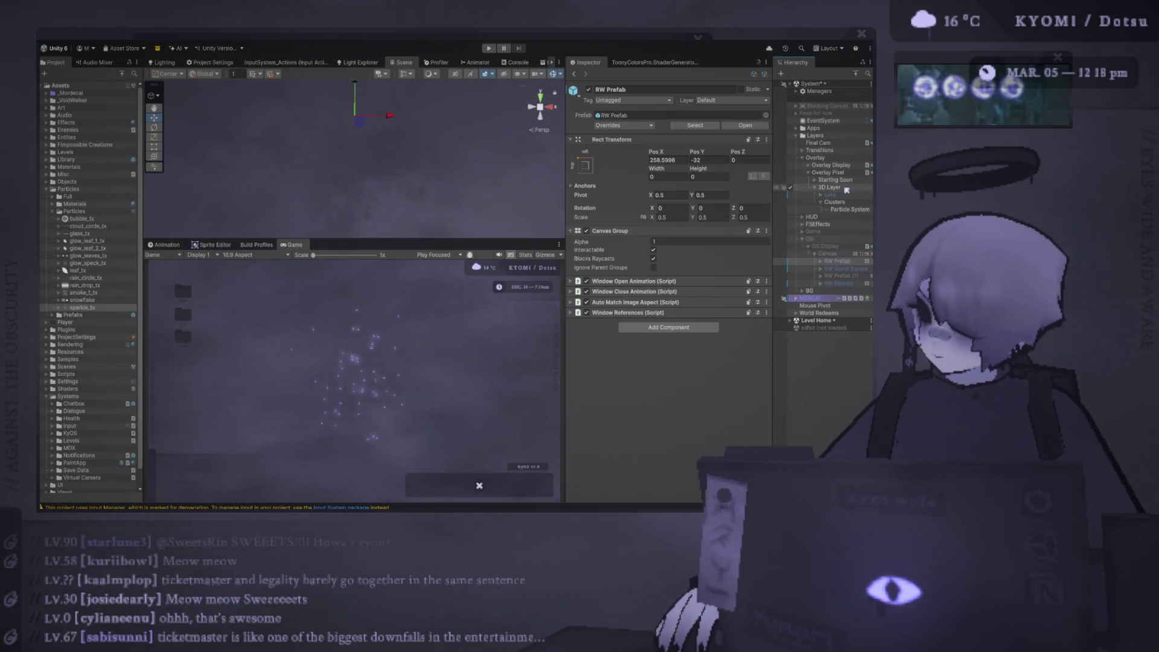
click(845, 208)
click(845, 202)
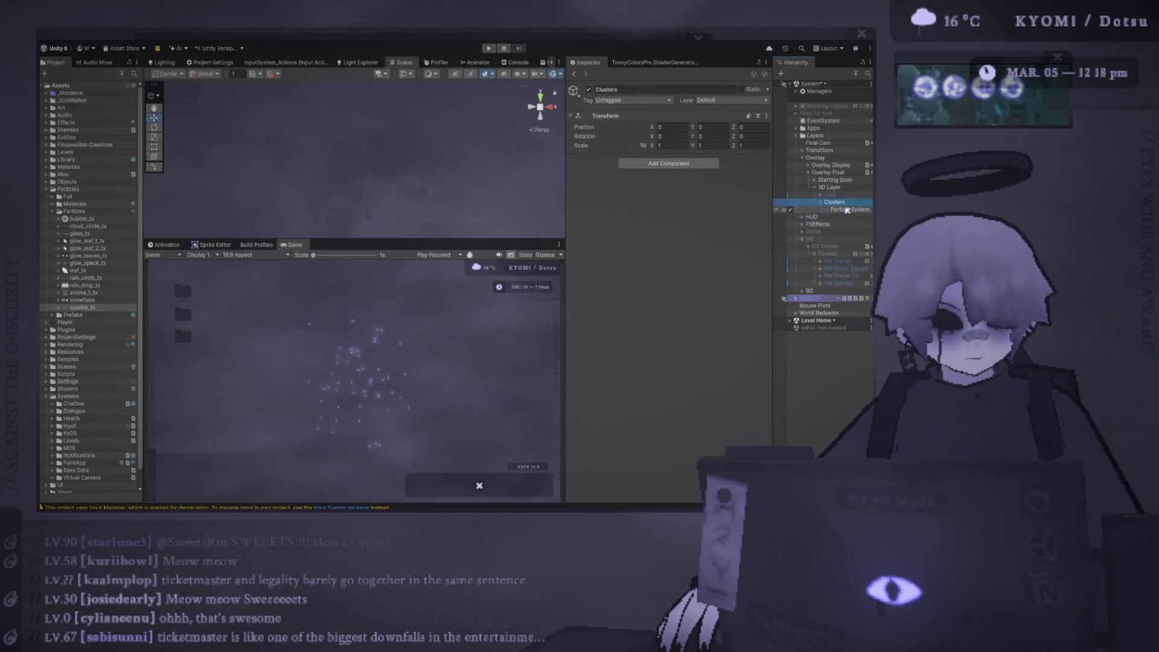
click(847, 210)
key(f)
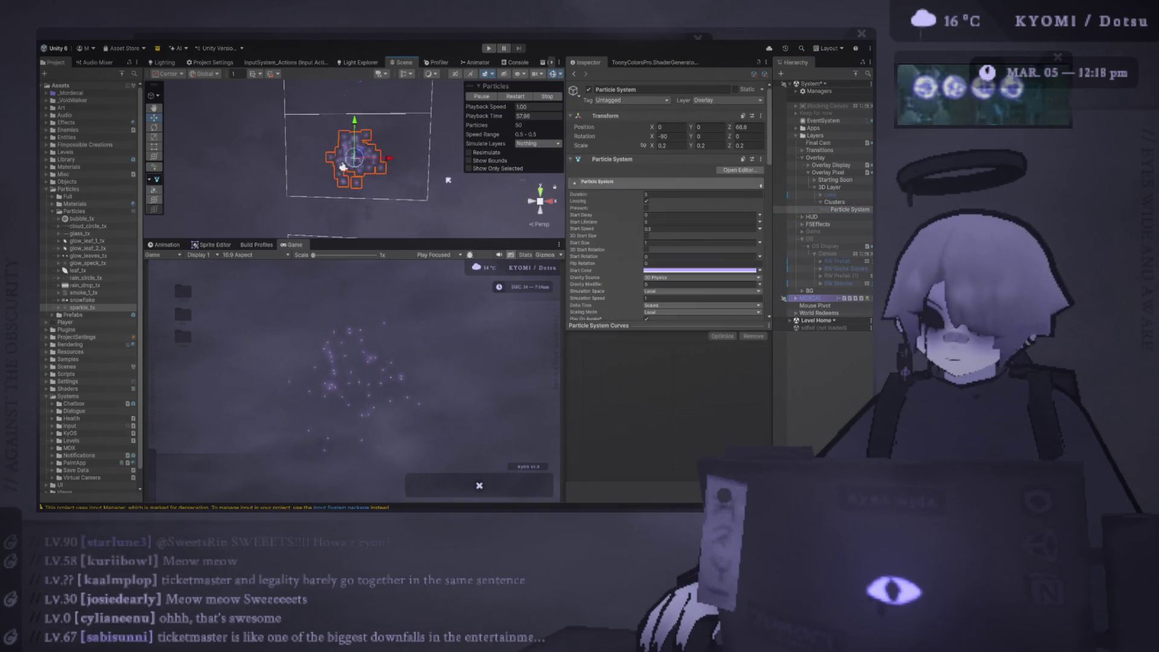
Step: Restart the Clusters preview, pause it at 8.70 s, and bring the Photoshop notes forward
scroll(338, 184, up, 2)
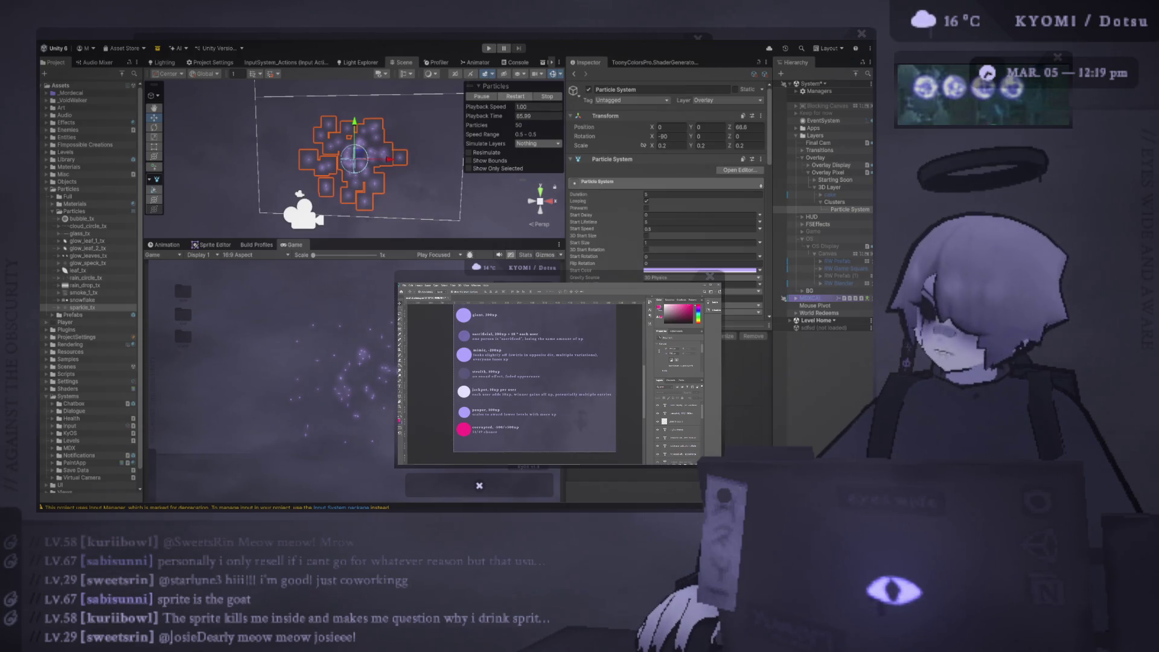
click(517, 97)
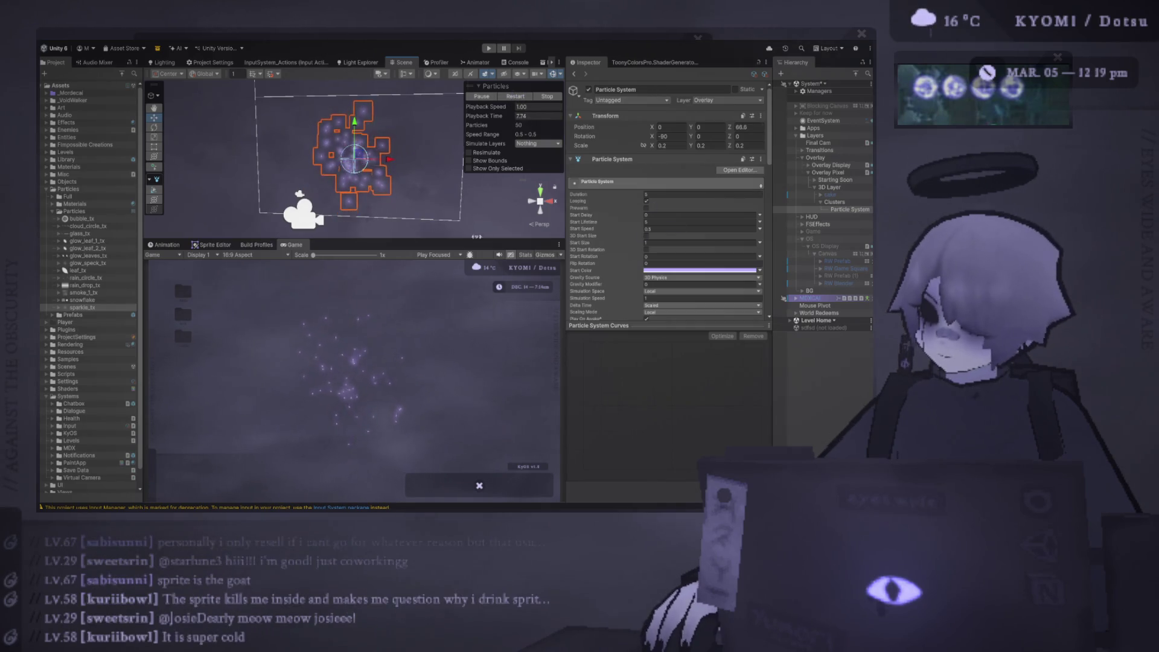
key(comma)
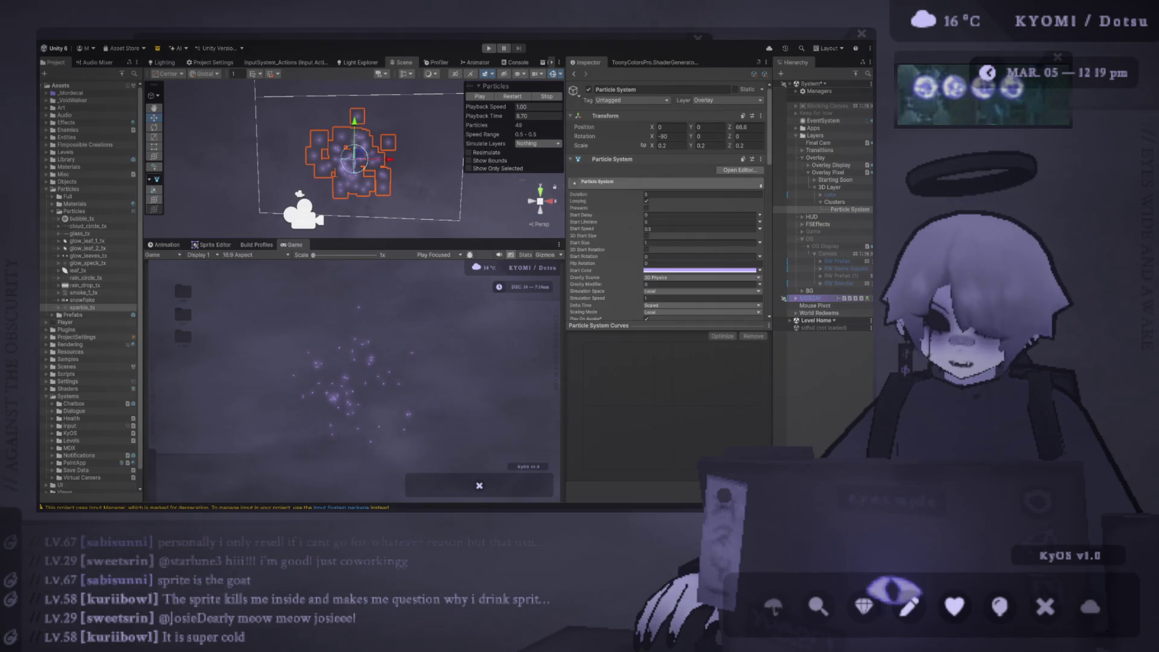
click(909, 606)
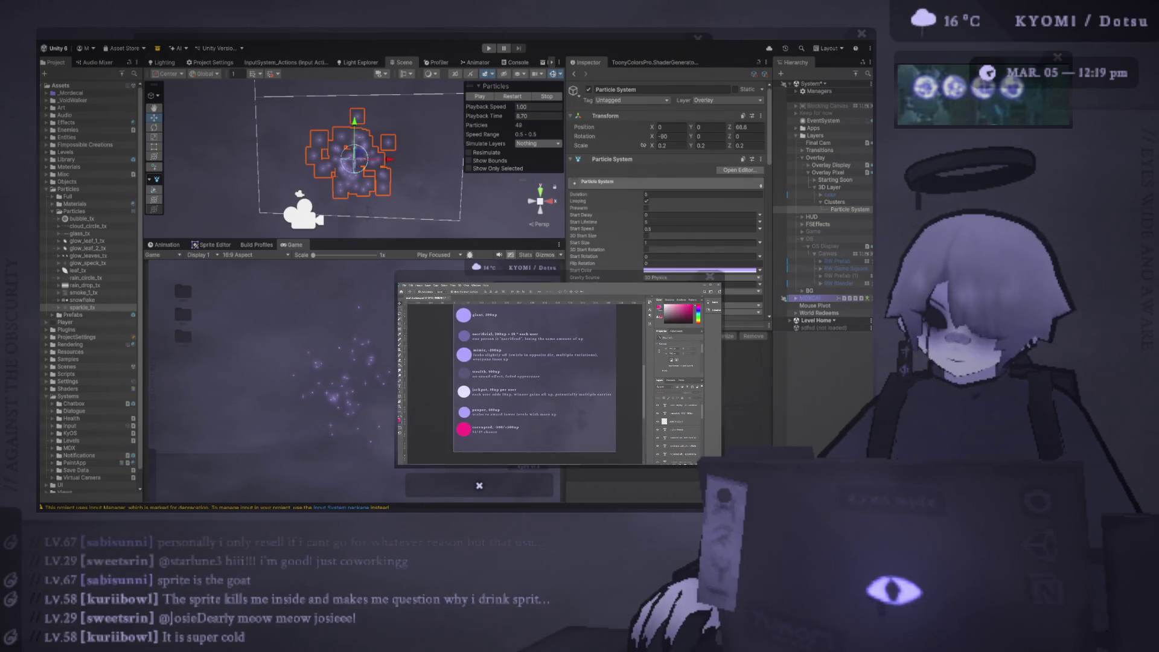
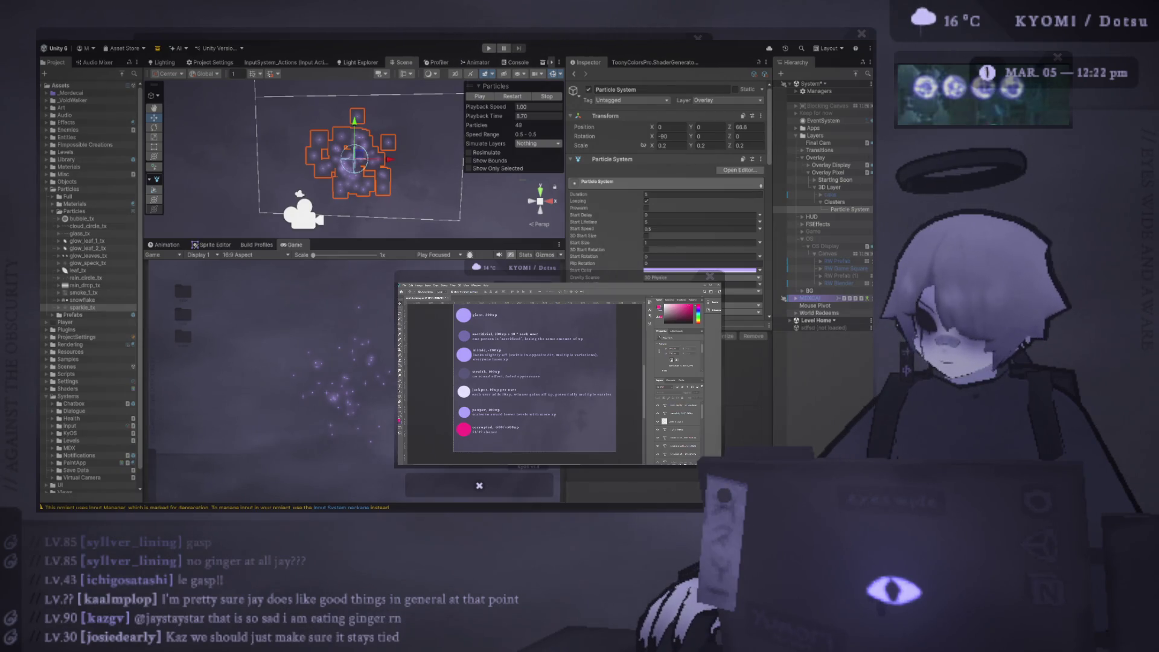
Step: Select the Prefabs folder and expand Shaders to list Stylish and the MDX shaders
scroll(89, 287, down, 1)
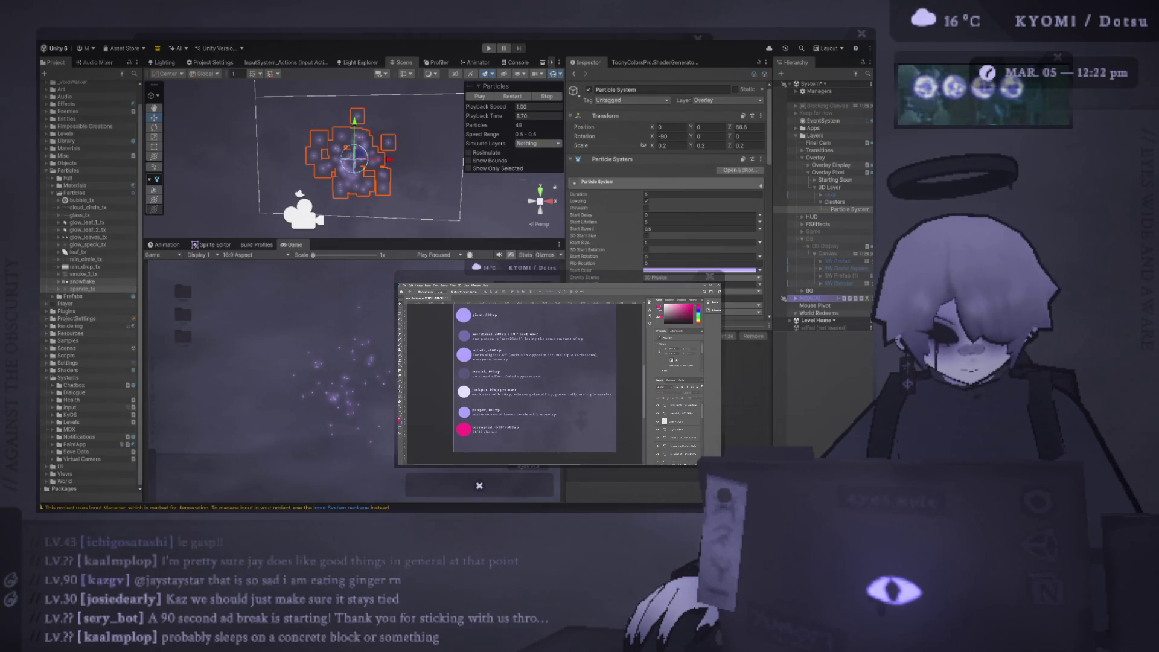
click(73, 296)
click(47, 370)
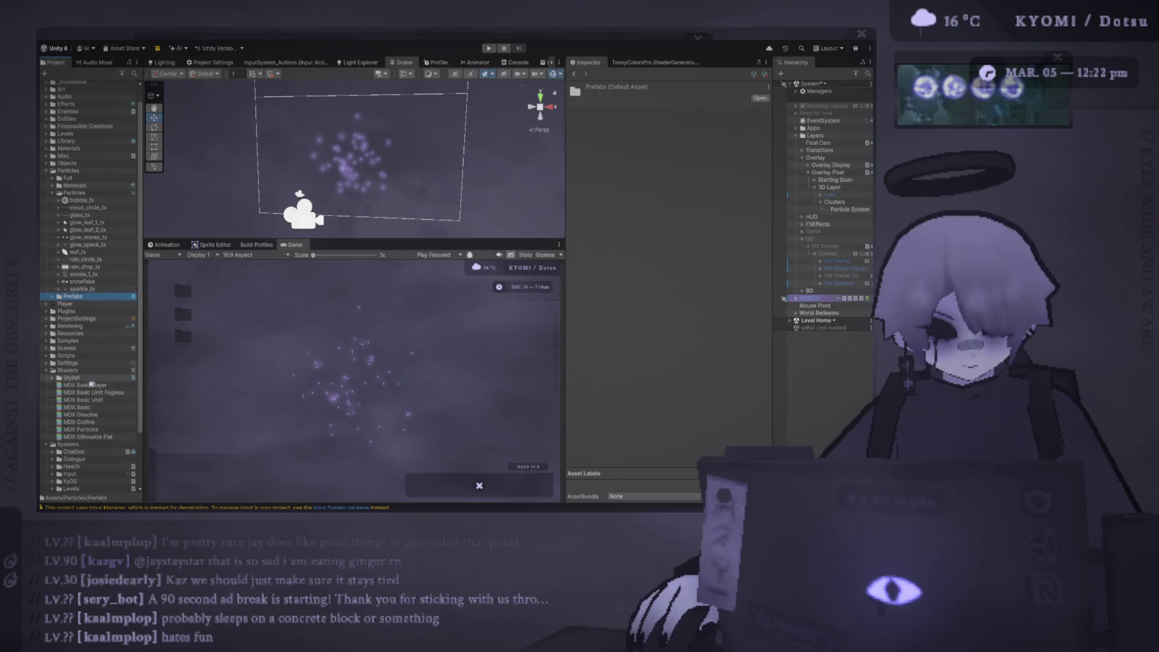
Step: Browse the Stylish shader folder, then show the Materials folder's contents
click(76, 378)
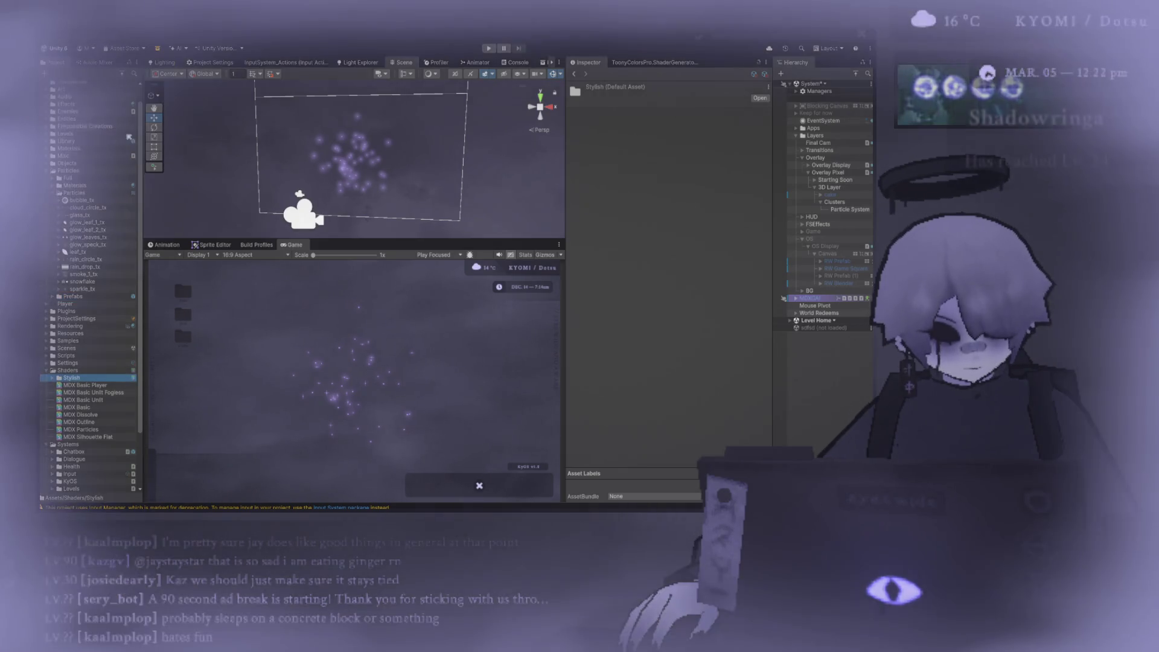
click(68, 148)
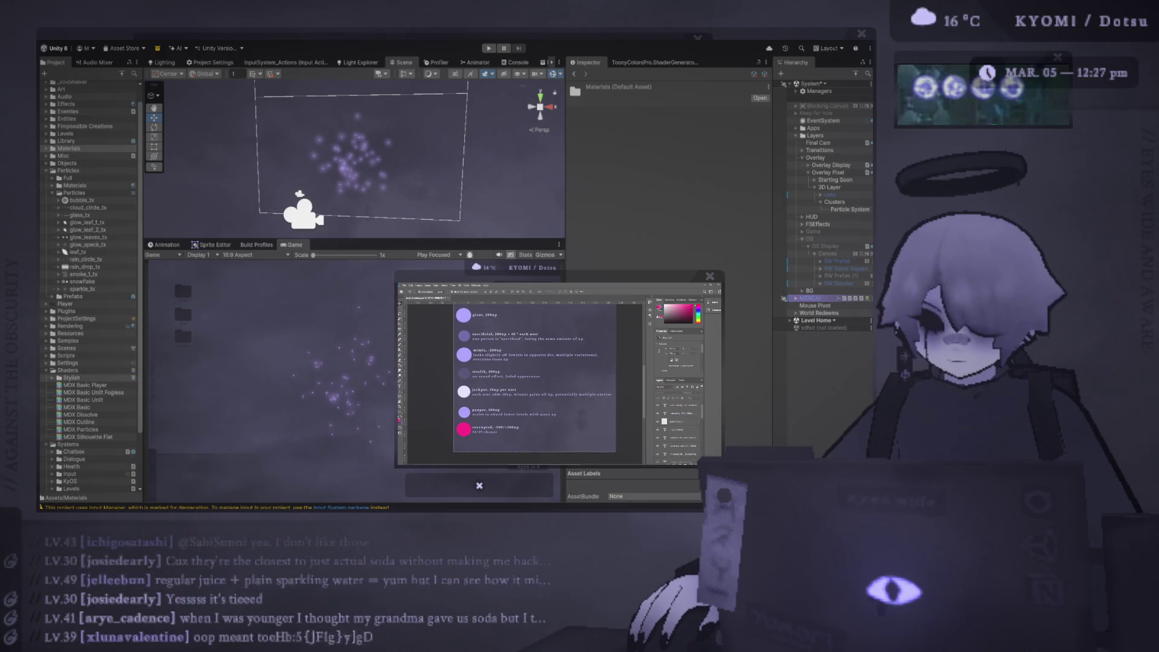
Step: Show Shaders/Stylish, check the Photoshop reference, and return to the Stylish folder
click(71, 377)
key(alt+Tab)
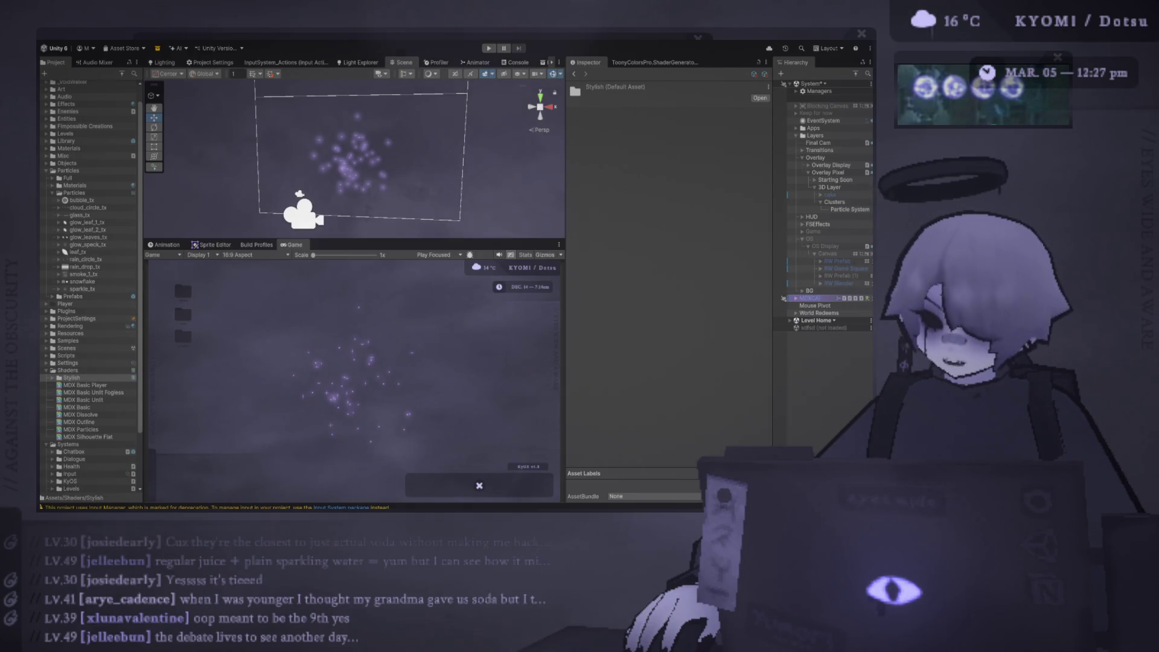
click(121, 82)
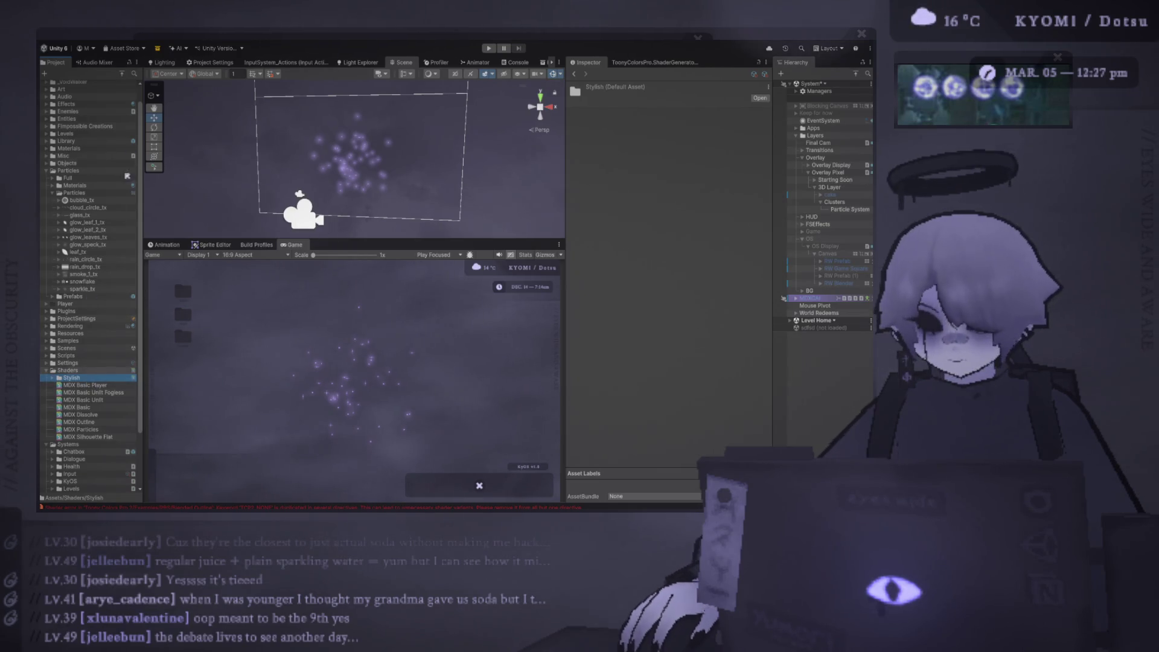
Step: Zoom the Scene view onto the particles and select the Level Up Effect element
scroll(107, 162, up, 2)
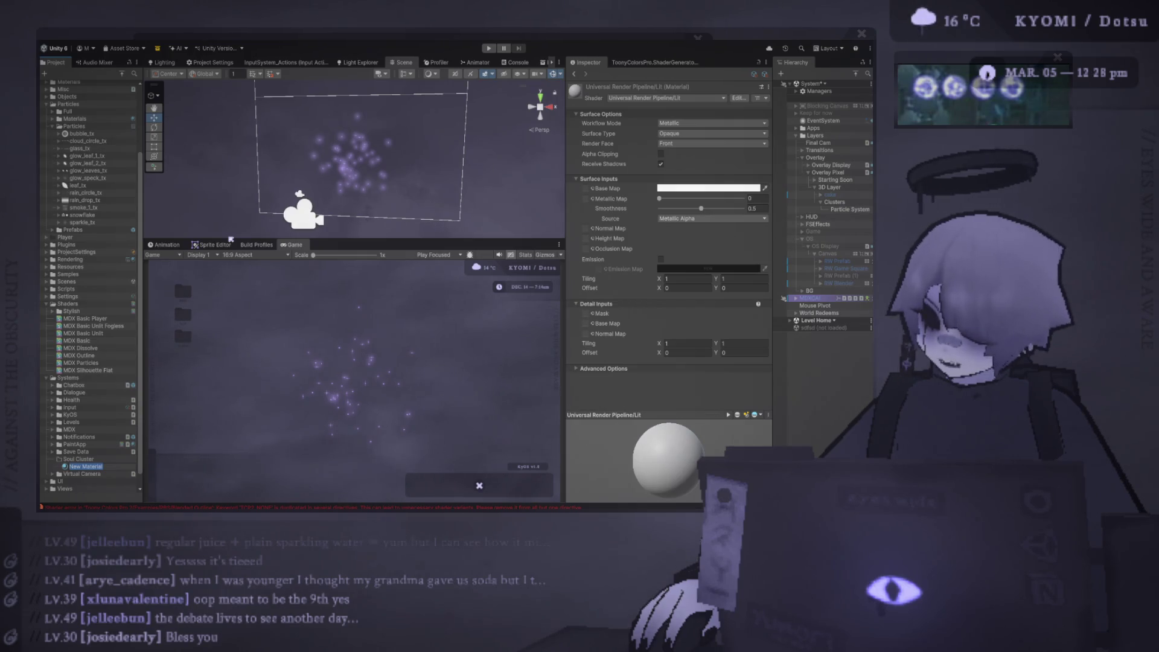
scroll(342, 165, up, 5)
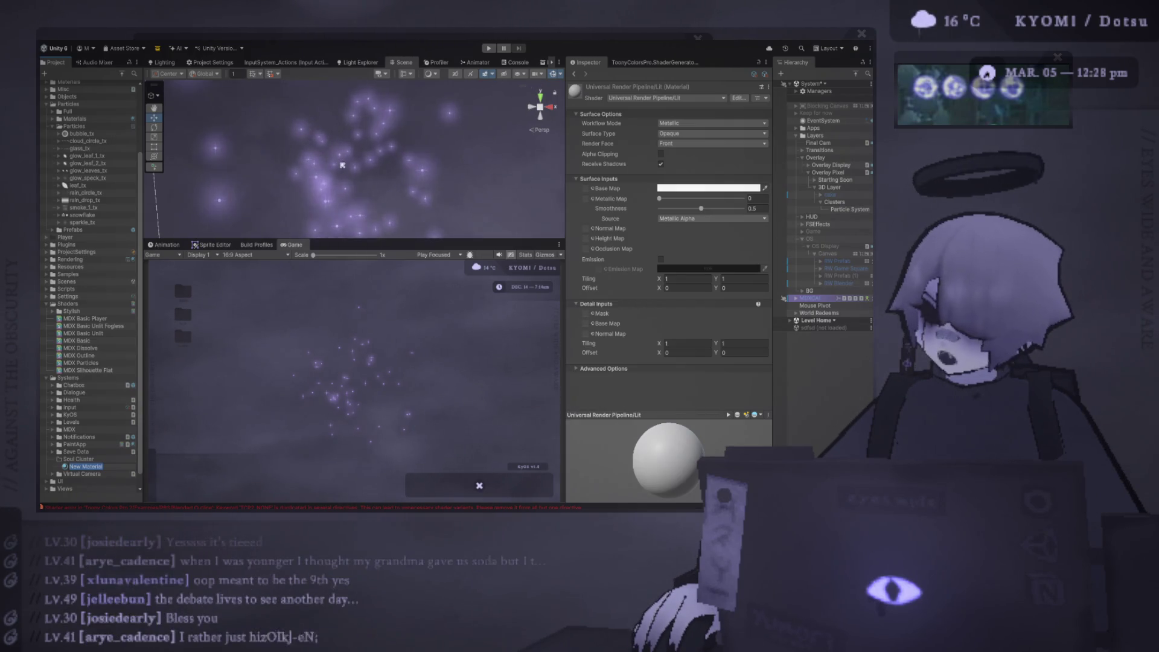
click(271, 154)
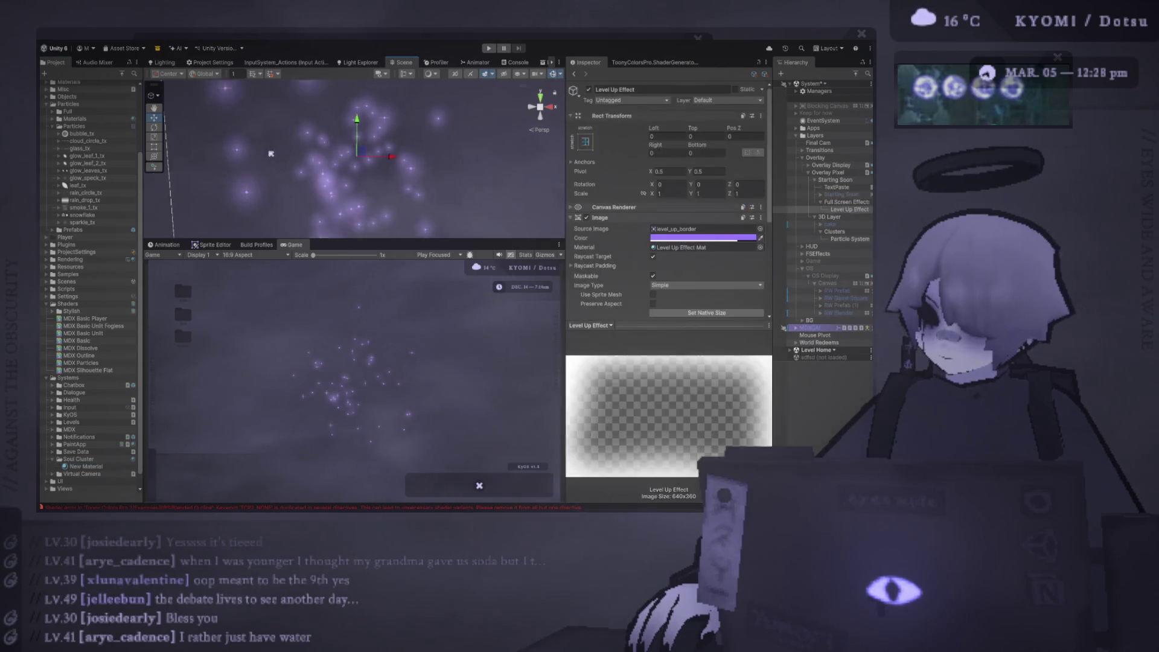
Step: Select the Clusters Particle System and restart its purple particle playback
scroll(271, 154, down, 5)
scroll(307, 155, up, 3)
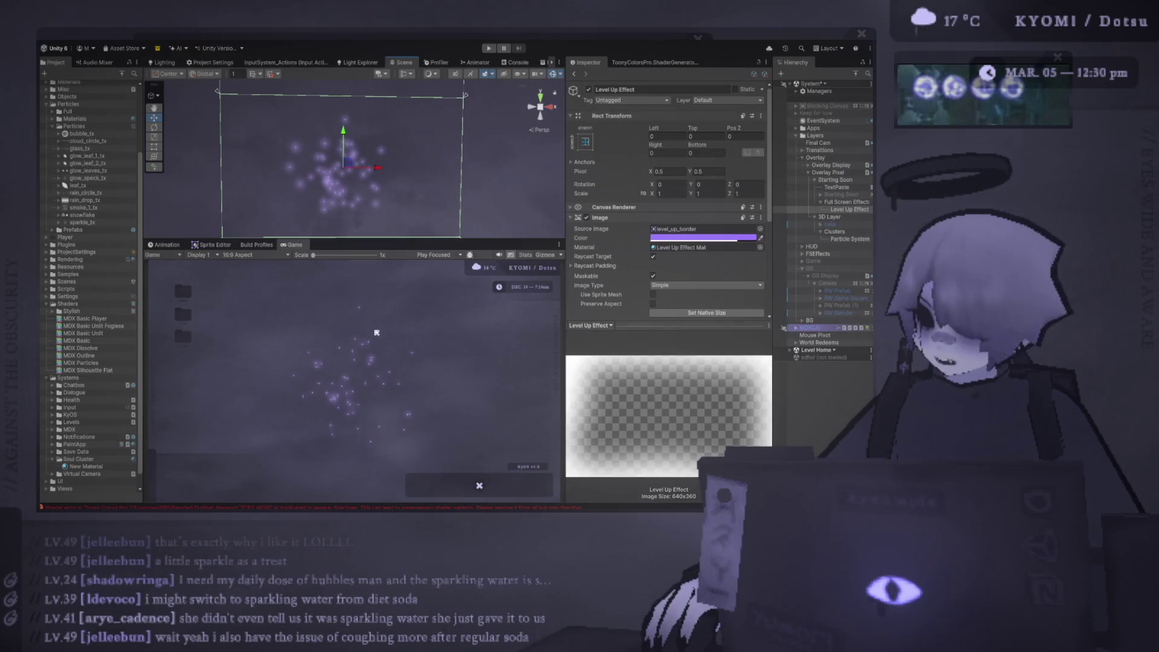
scroll(334, 380, up, 5)
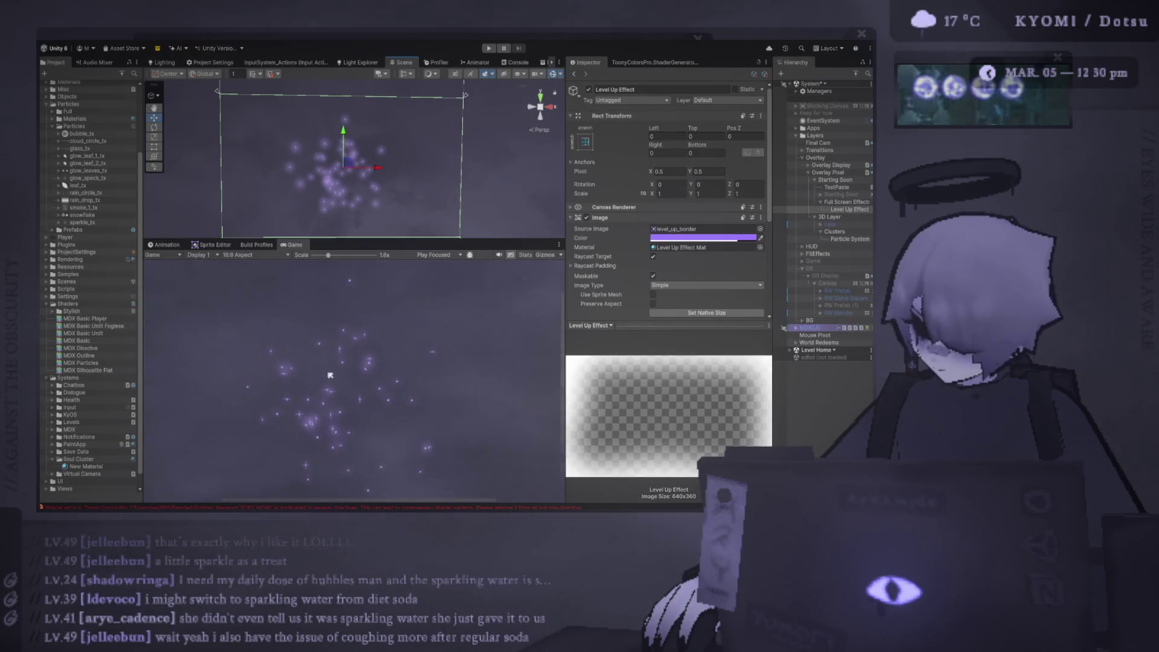
scroll(334, 380, down, 5)
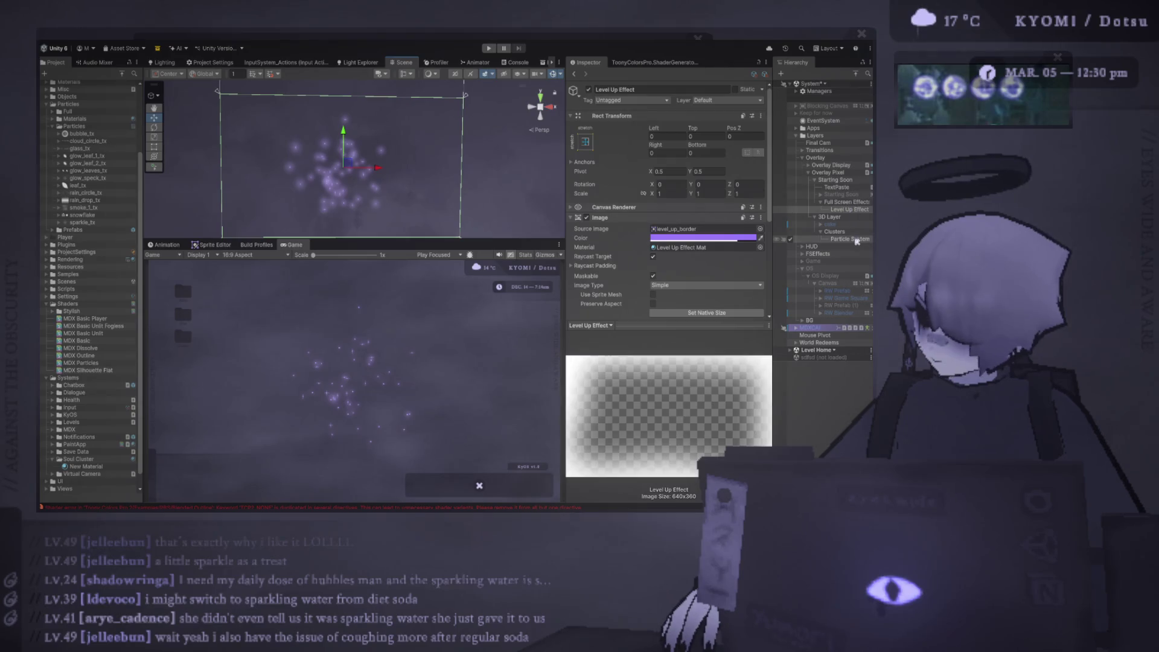
click(849, 239)
click(513, 97)
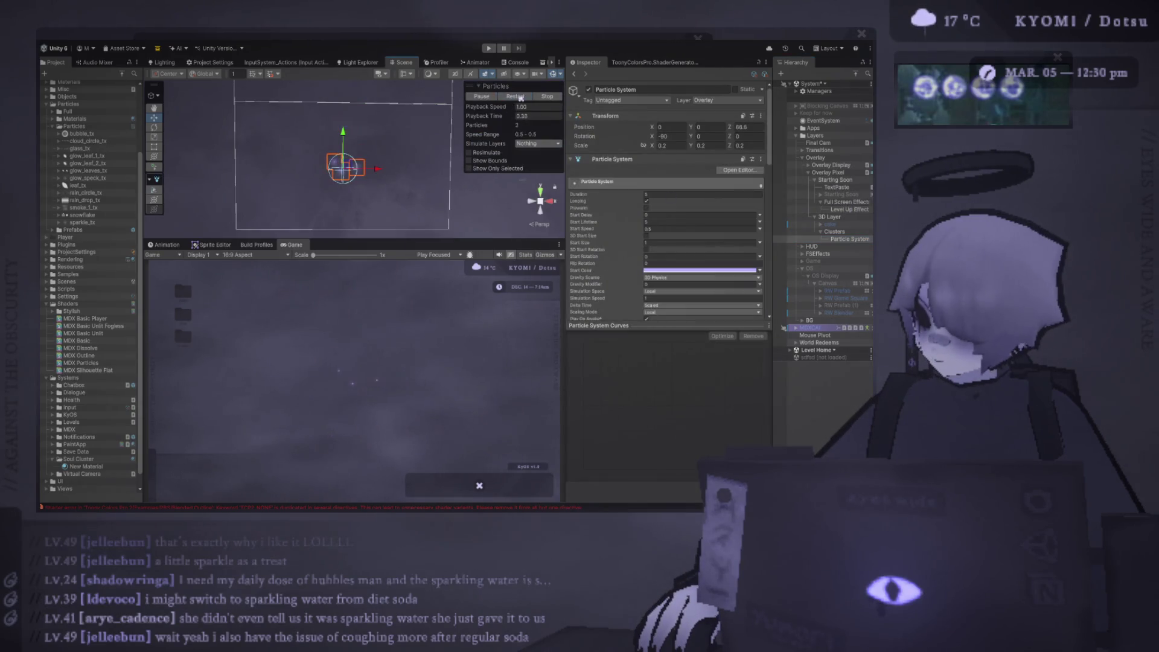
Step: Set the Particle System's Transform Scale X, Y and Z to 0.5
scroll(372, 147, up, 5)
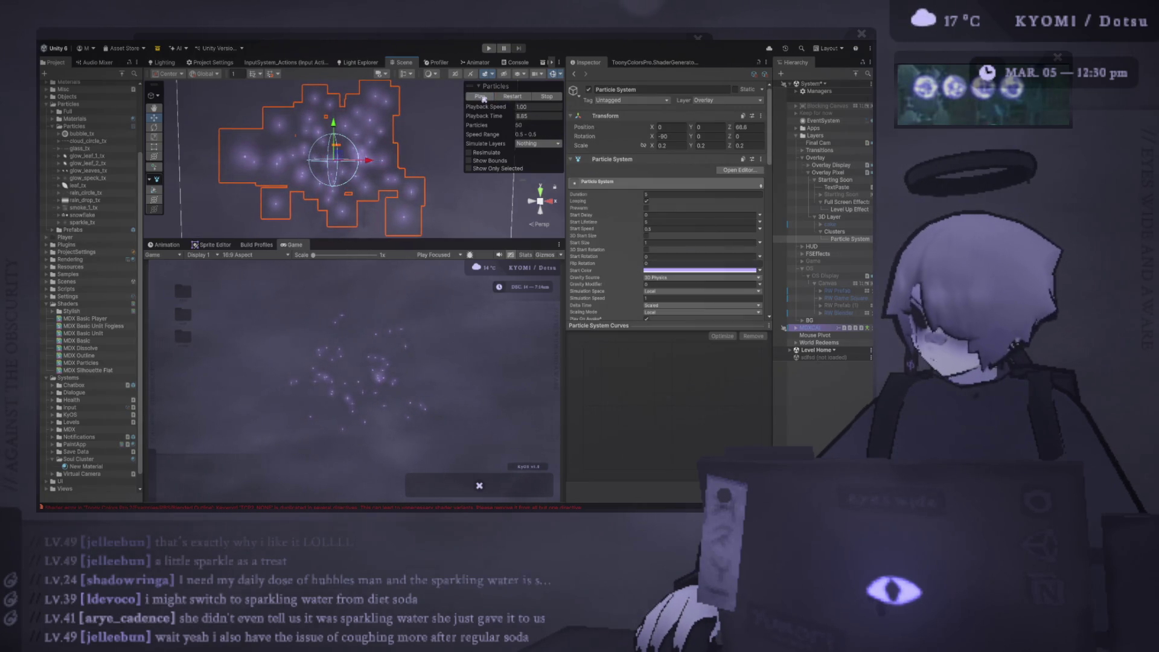
click(667, 145)
text(1)
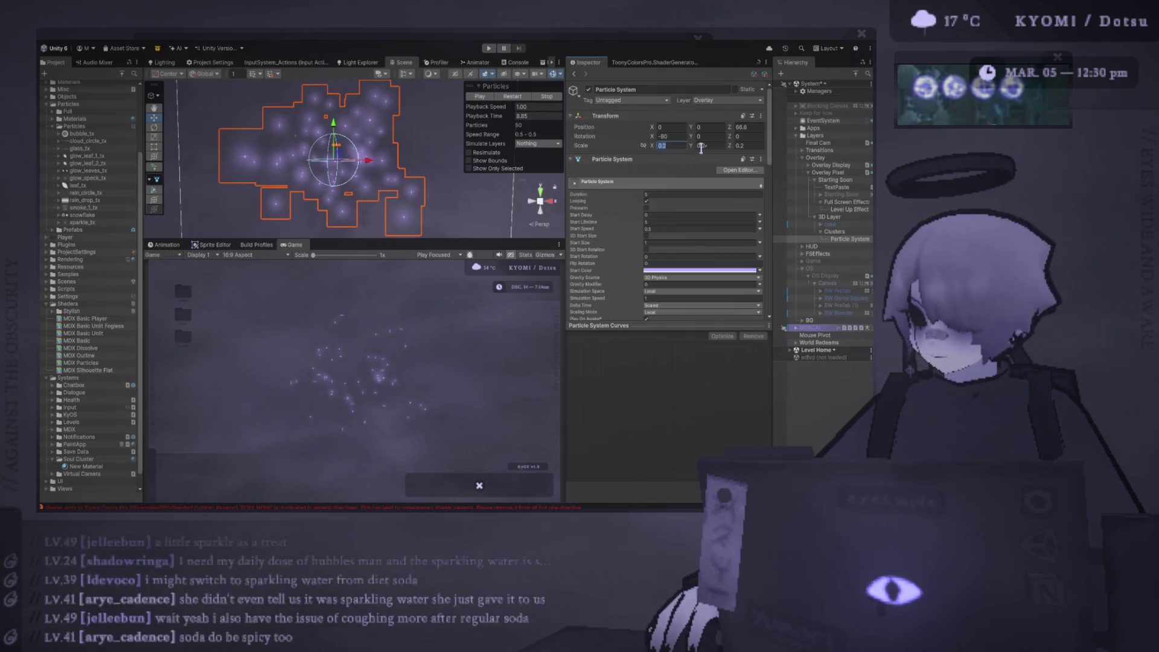
key(Tab)
text(1)
click(743, 146)
click(667, 146)
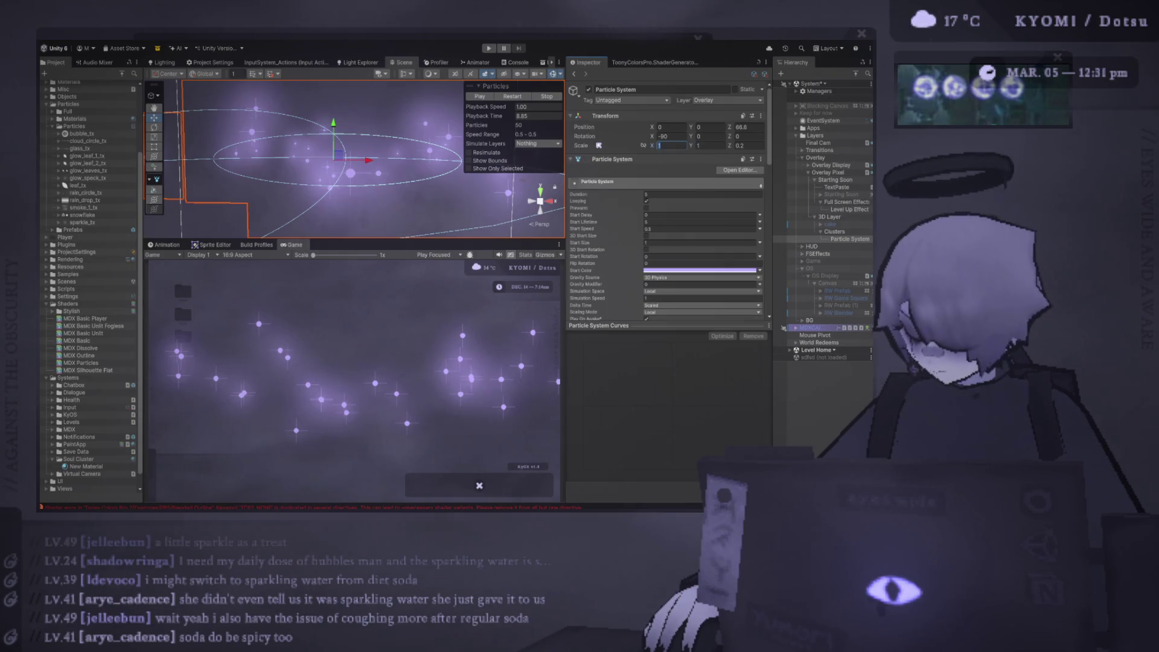
text(0.5)
key(Tab)
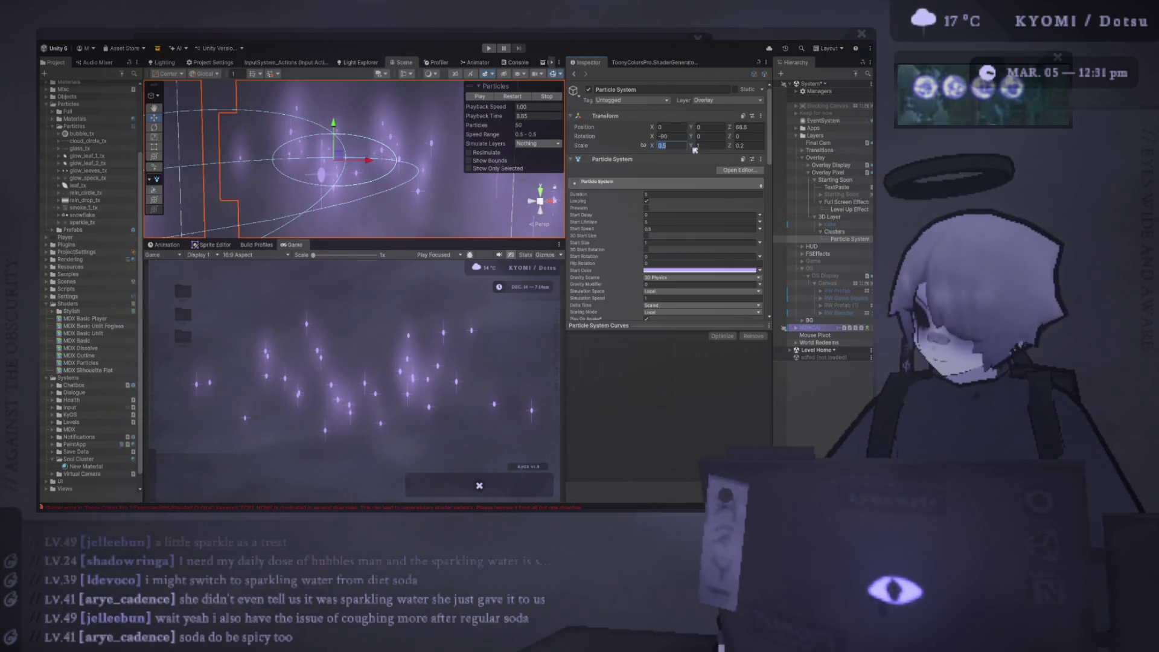
text(0.5)
click(745, 145)
text(0.5)
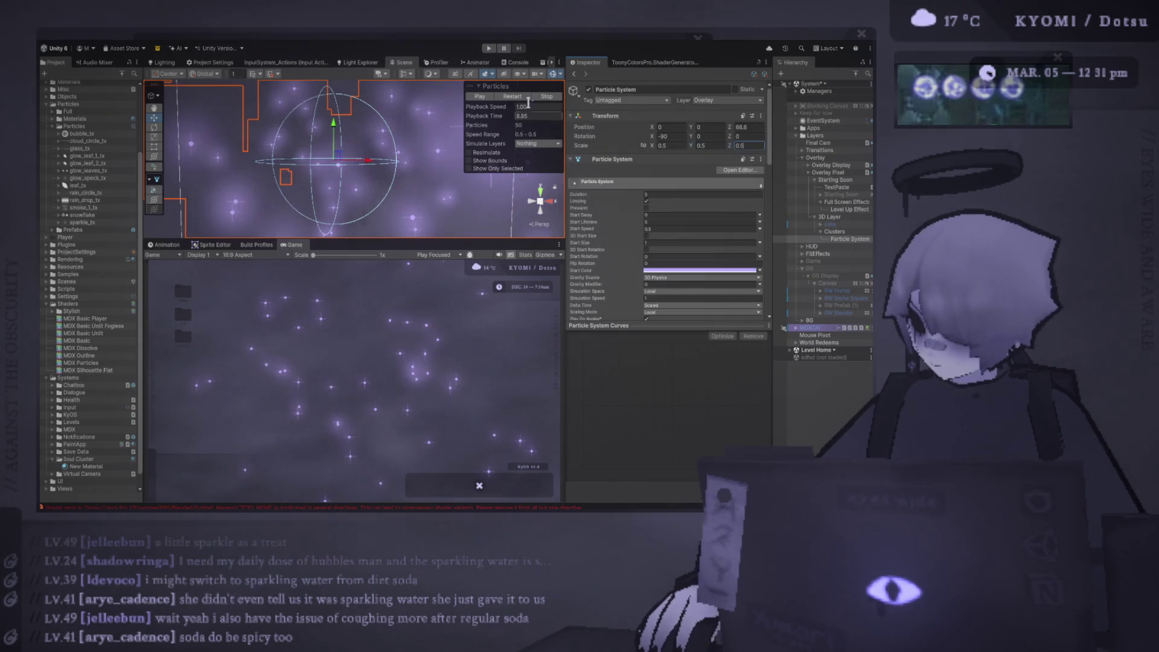
Step: Restart then pause the particle preview, deselect, and switch to the Move tool
click(505, 95)
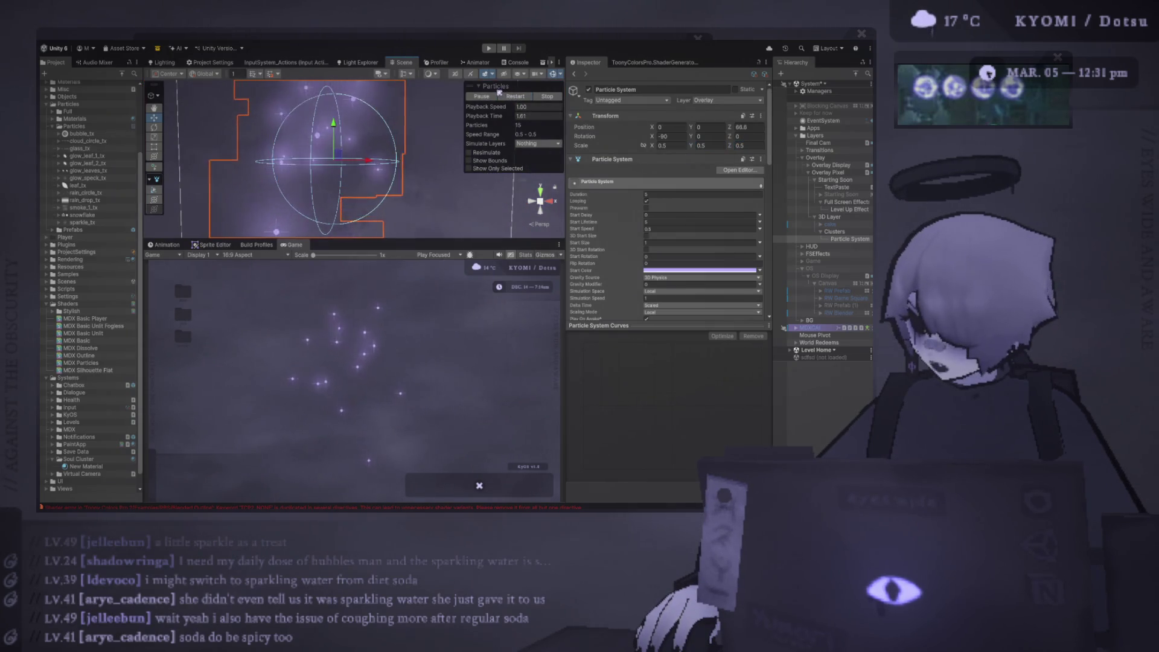
click(491, 95)
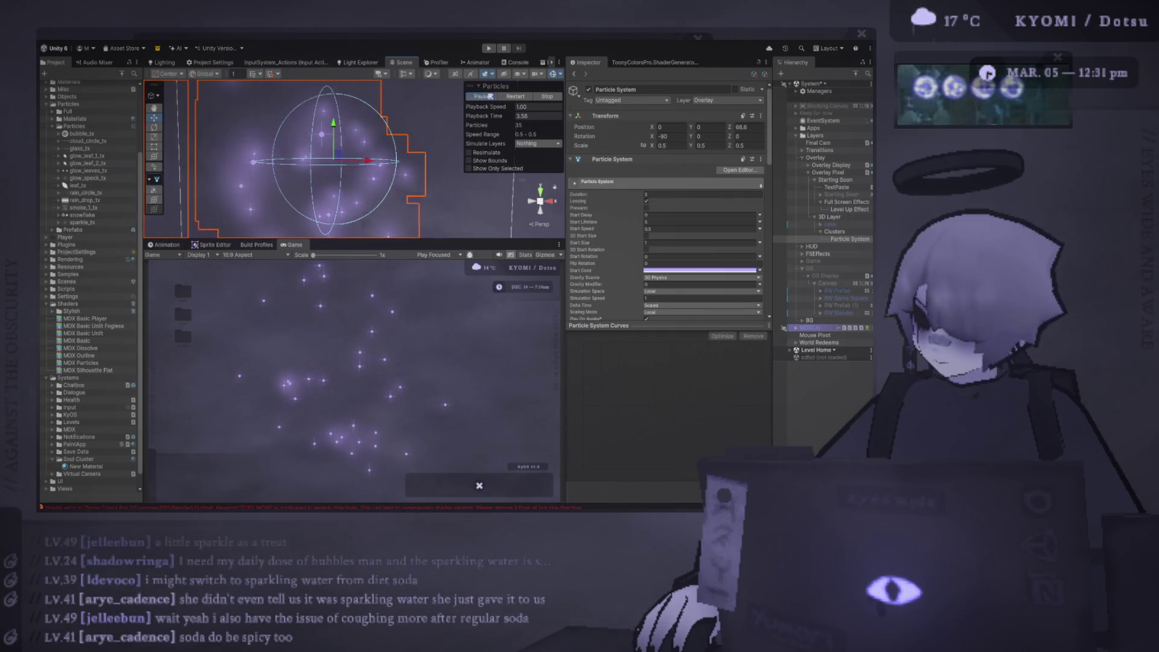
scroll(408, 189, down, 3)
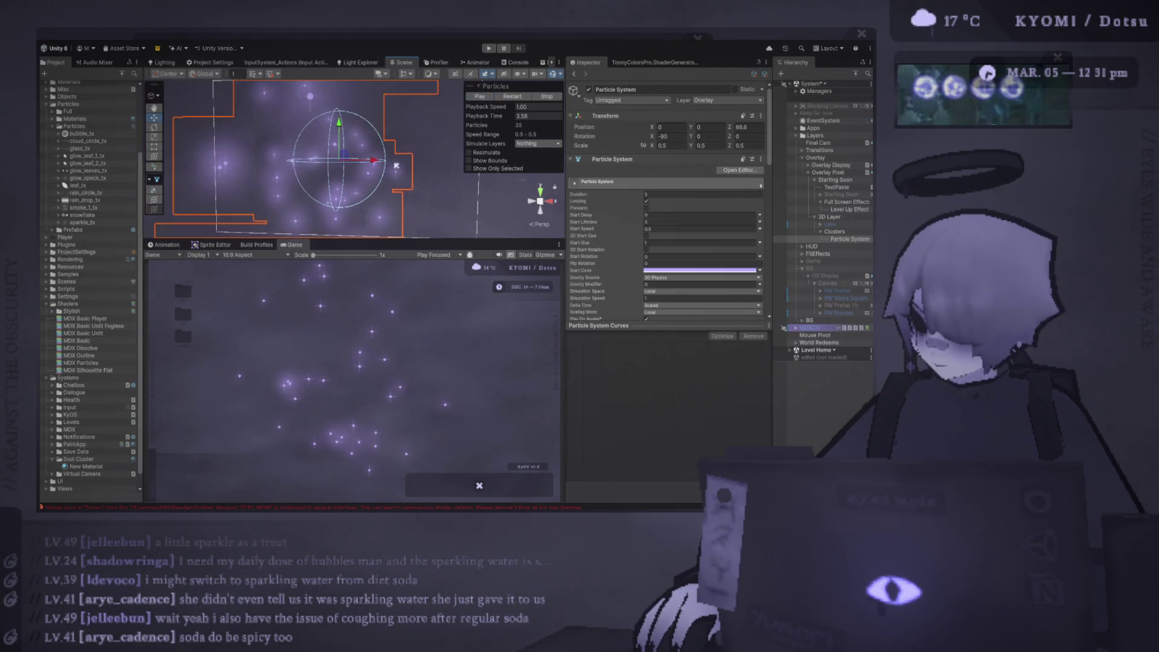
click(428, 184)
key(w)
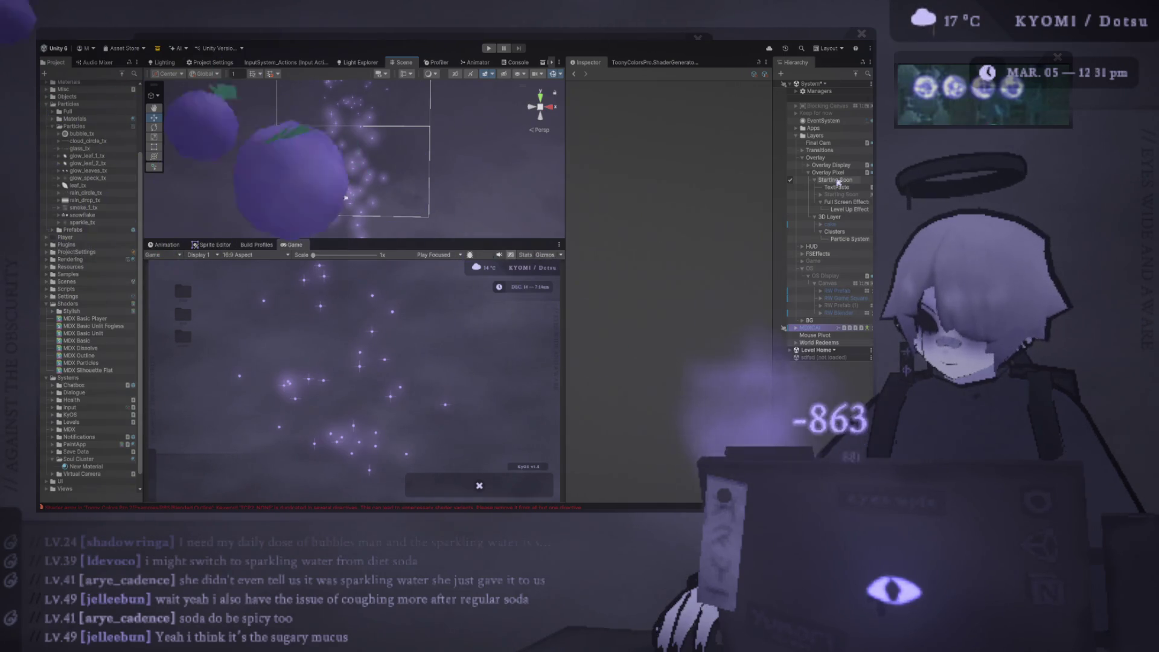
click(839, 182)
Step: Toggle Post Processing on and off on the Overlay Pixel camera to compare
click(830, 173)
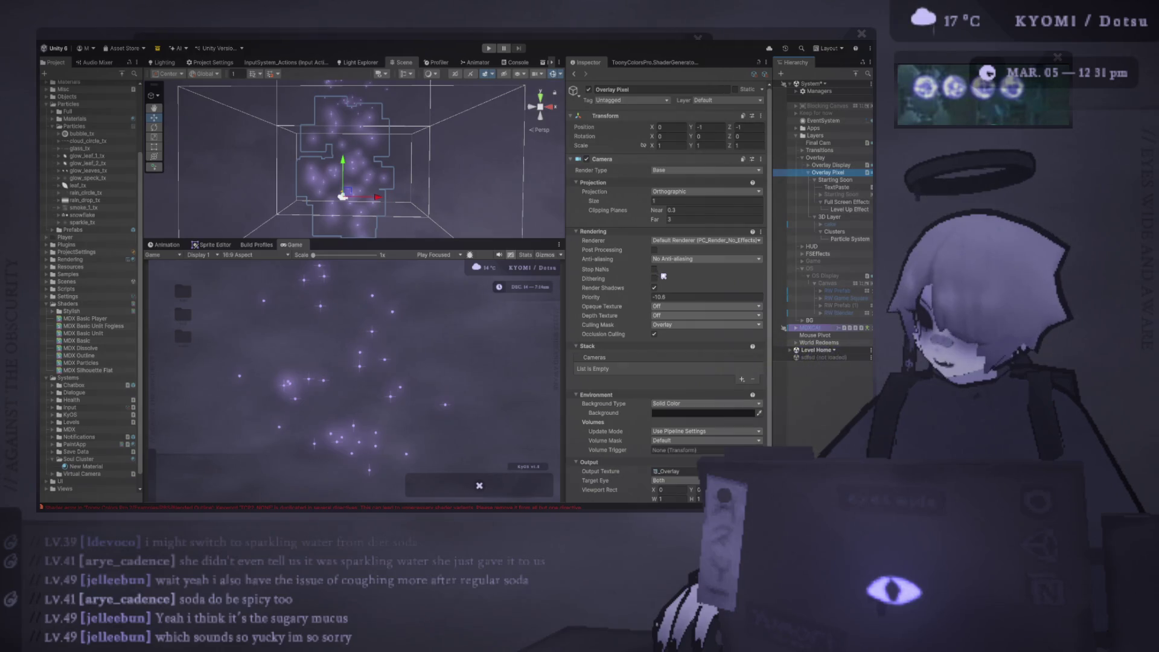
click(656, 250)
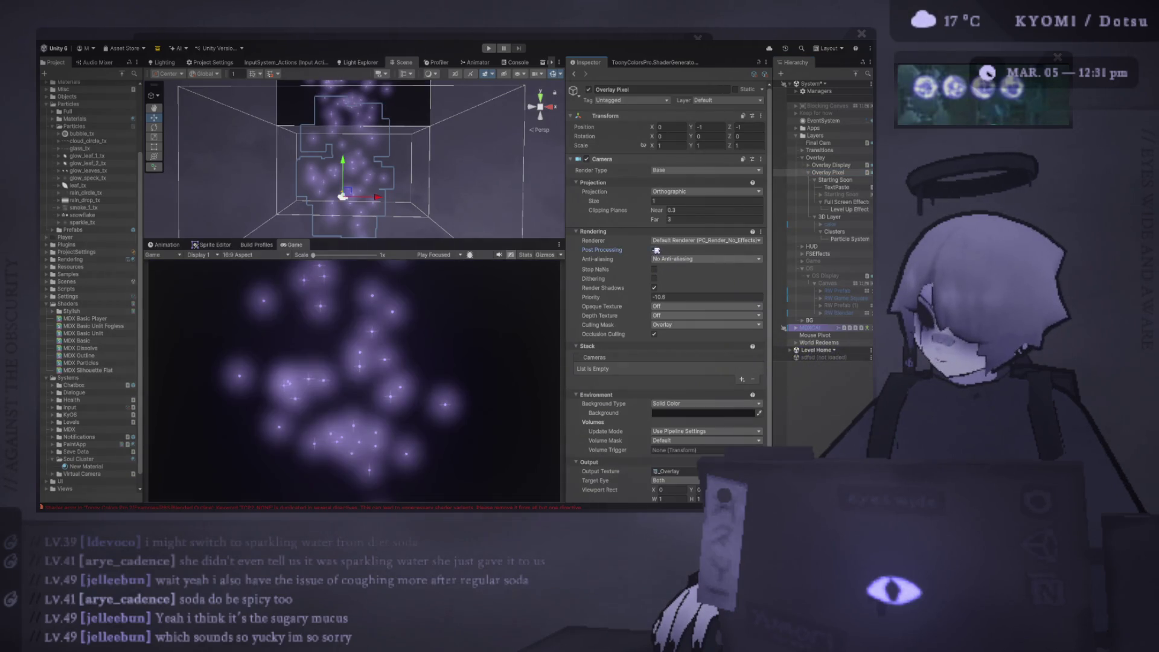
click(656, 250)
click(656, 250)
click(657, 250)
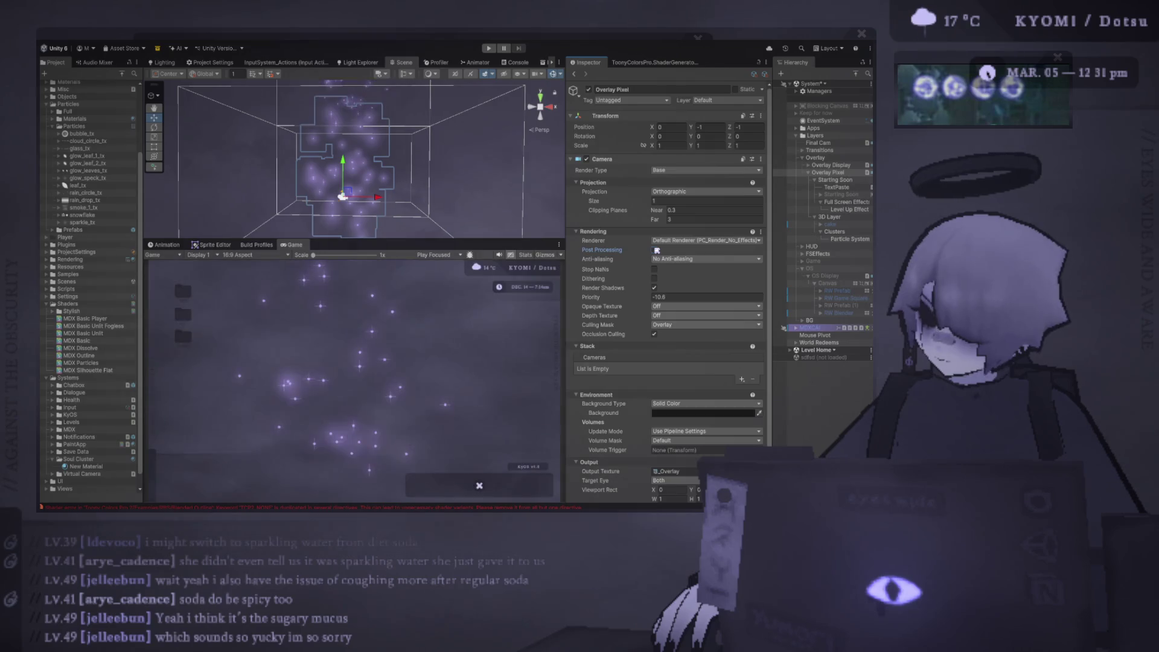
Step: Locate and inspect the camera's _Overlay render texture asset
scroll(657, 250, down, 1)
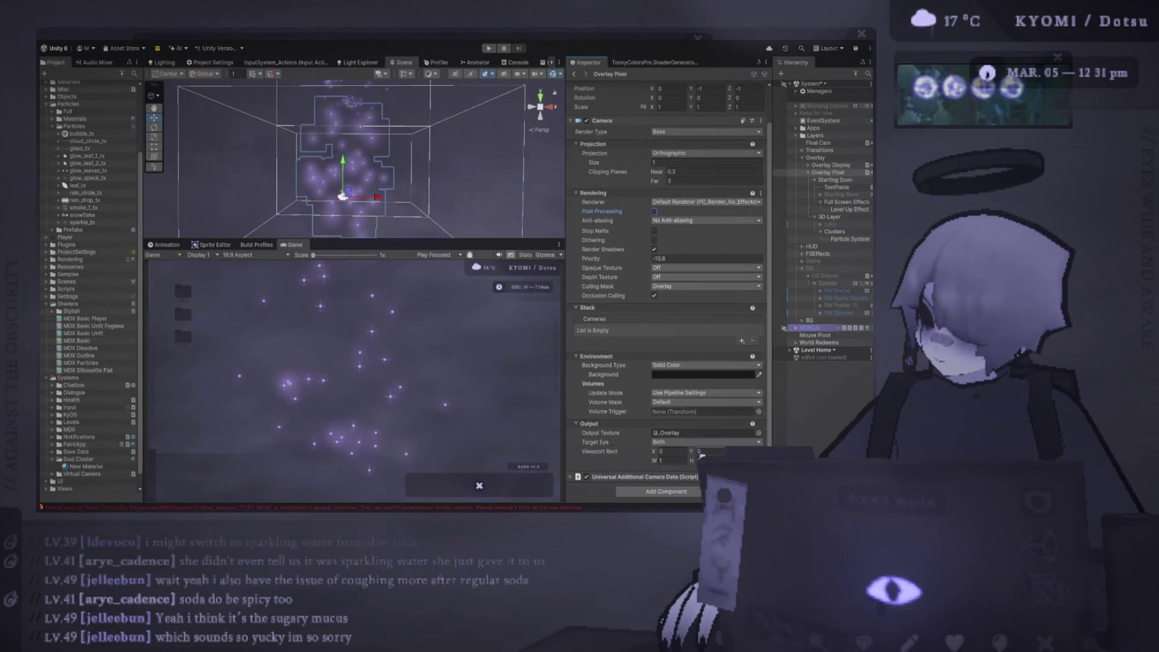
click(703, 433)
click(93, 336)
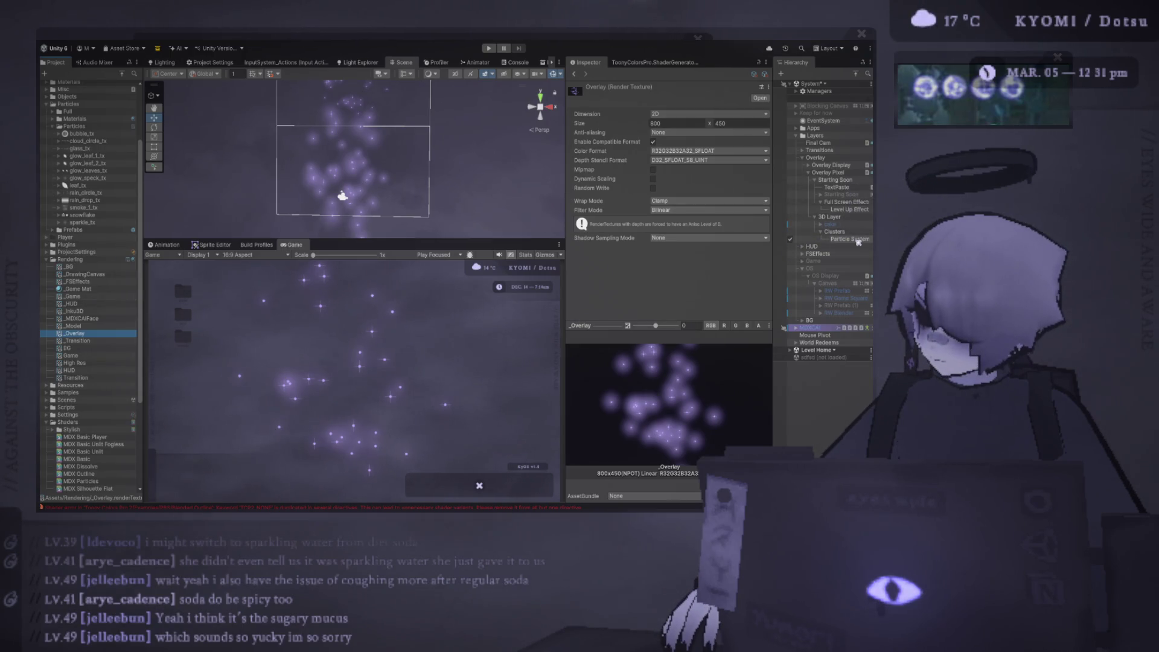
Step: Inspect the Particle System, Full Screen Effects, Overlay Pixel and Overlay Display objects
click(854, 239)
click(846, 202)
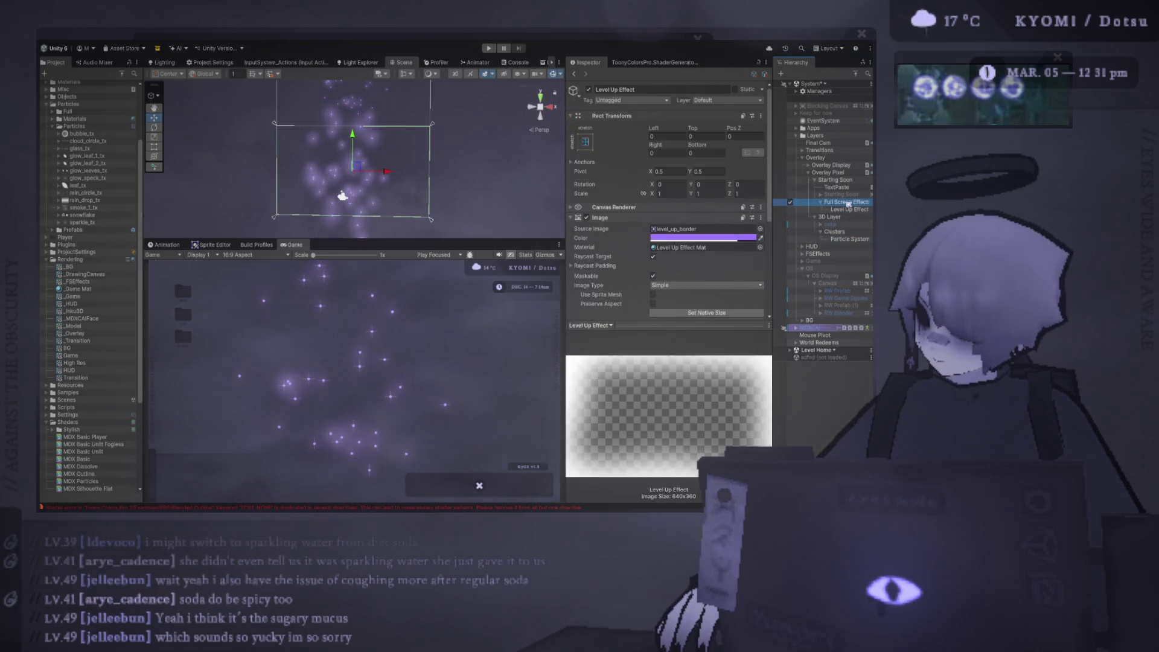
click(838, 172)
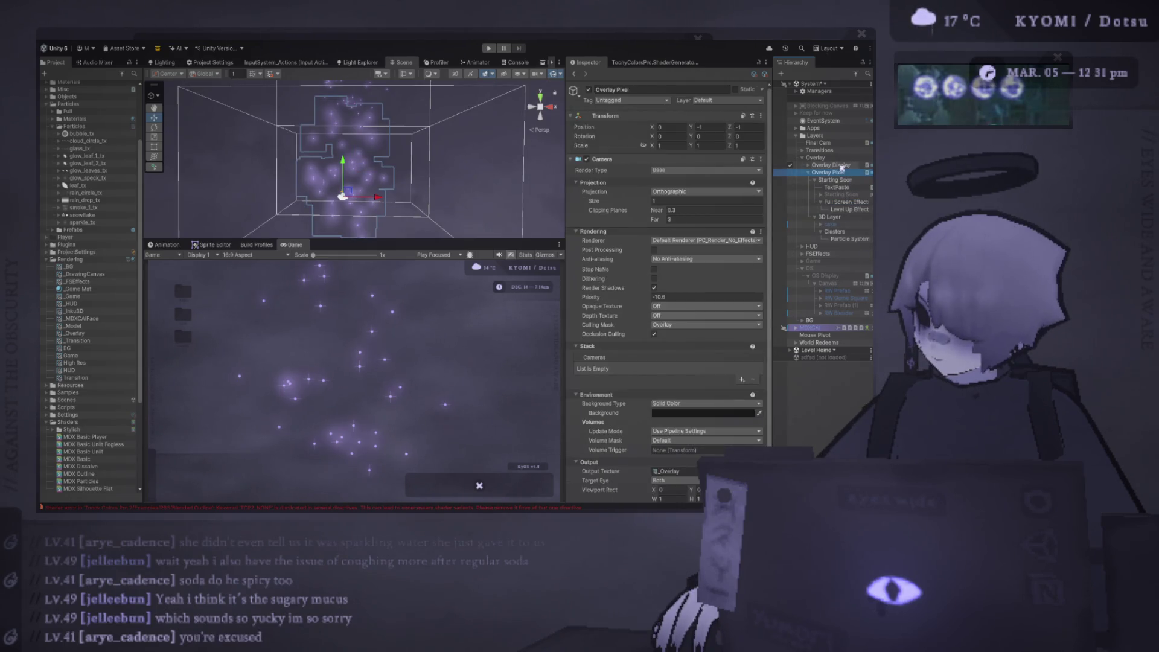
scroll(725, 318, down, 2)
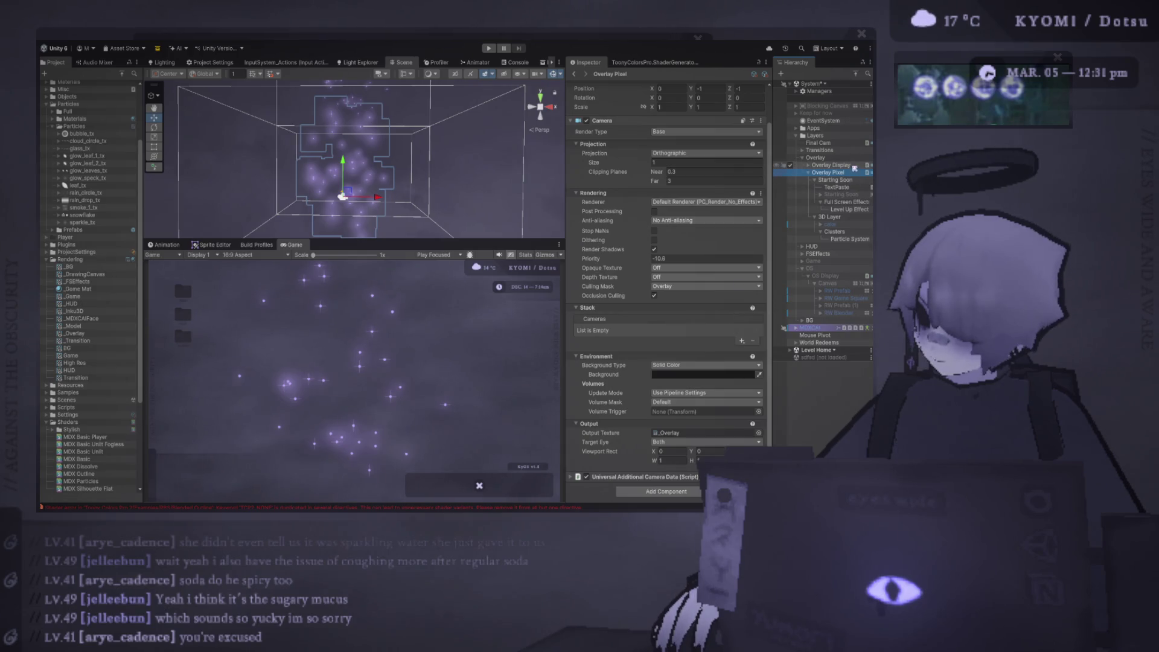
click(824, 166)
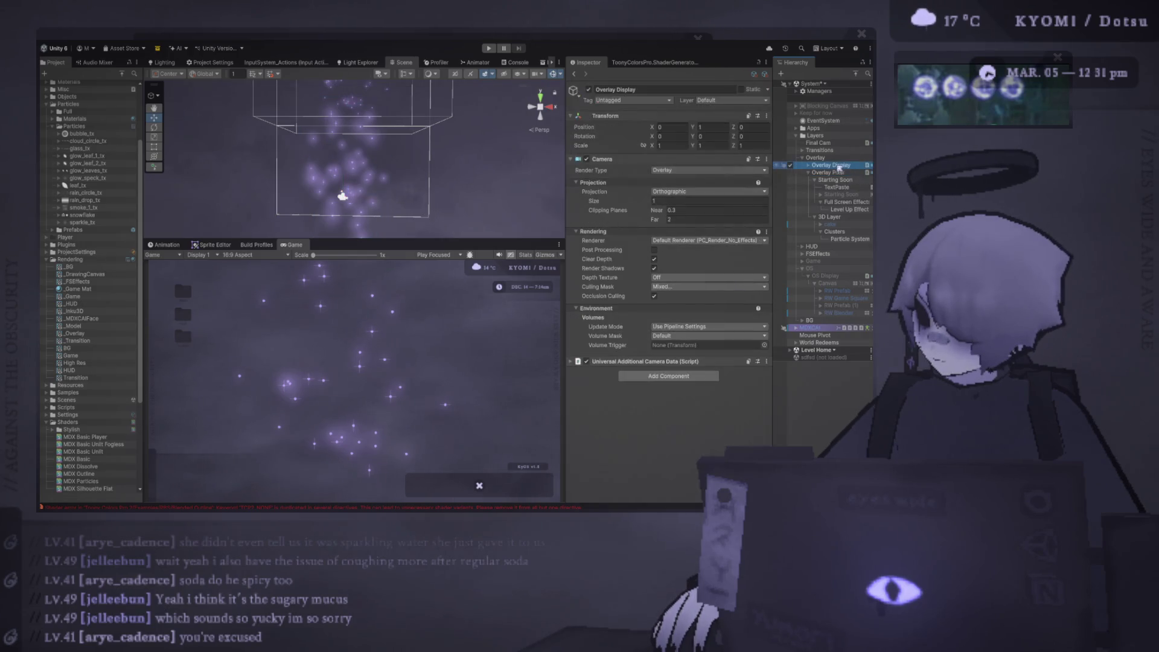
Step: Expand Overlay Display > Canvas, select its Render Texture image, then select _Game Mat
click(808, 165)
click(842, 173)
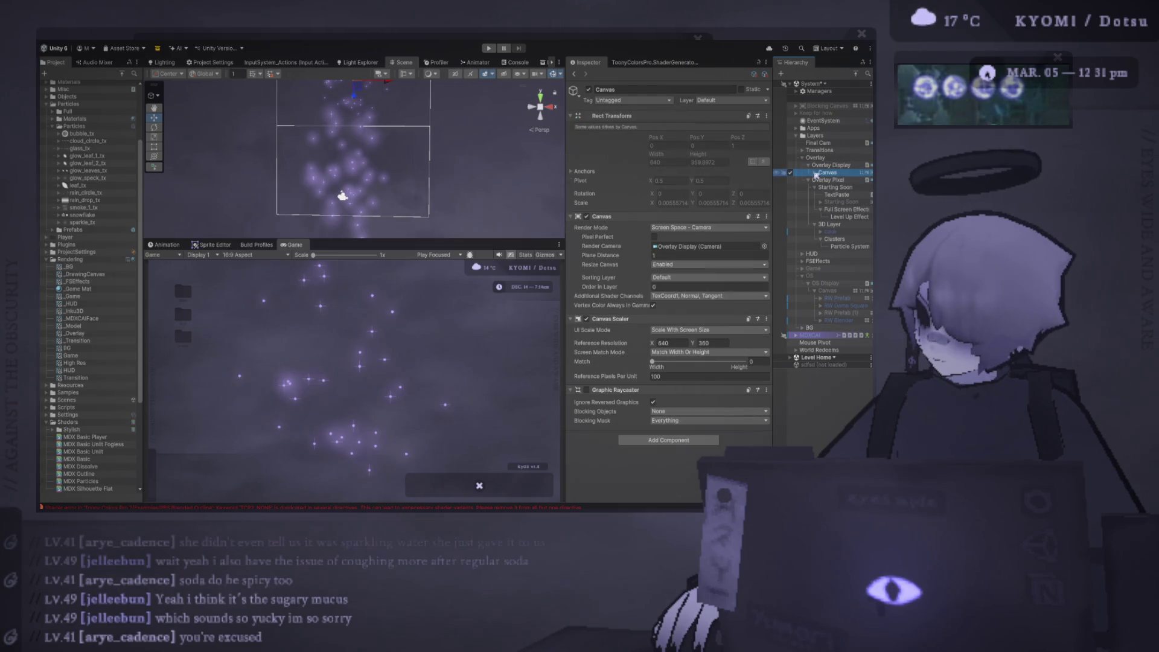
click(815, 173)
click(845, 180)
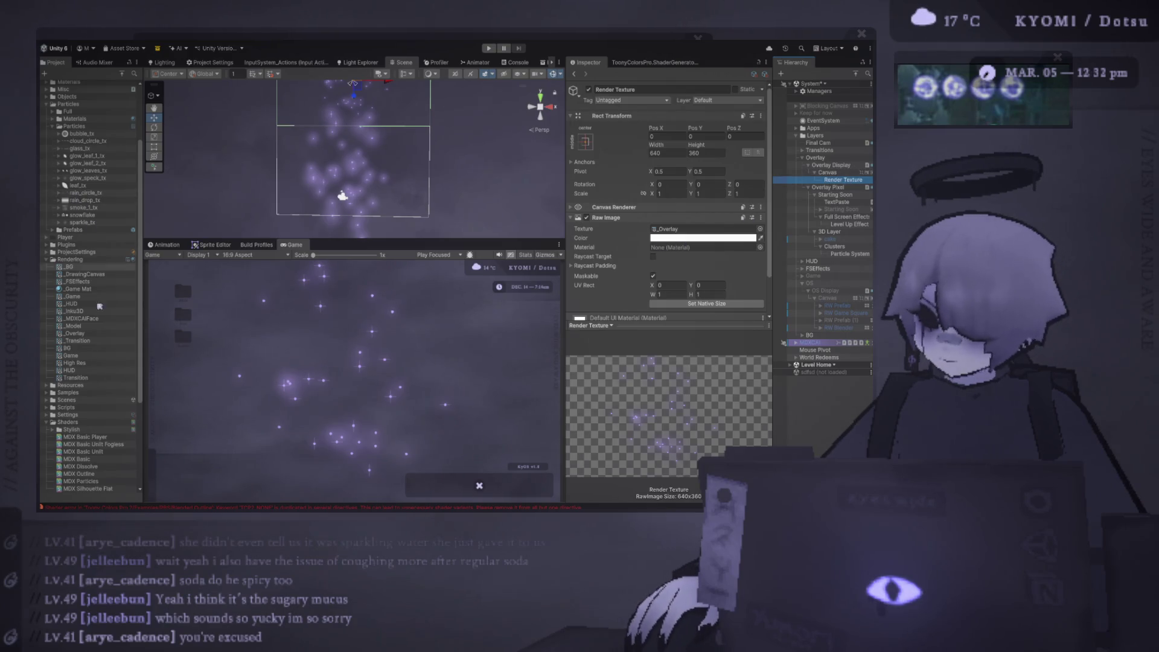
click(86, 289)
Step: Duplicate _Game Mat and rename the copy '_Overlay Mat'
key(ctrl+d)
key(F2)
key(BackSpace)
text(_Ov)
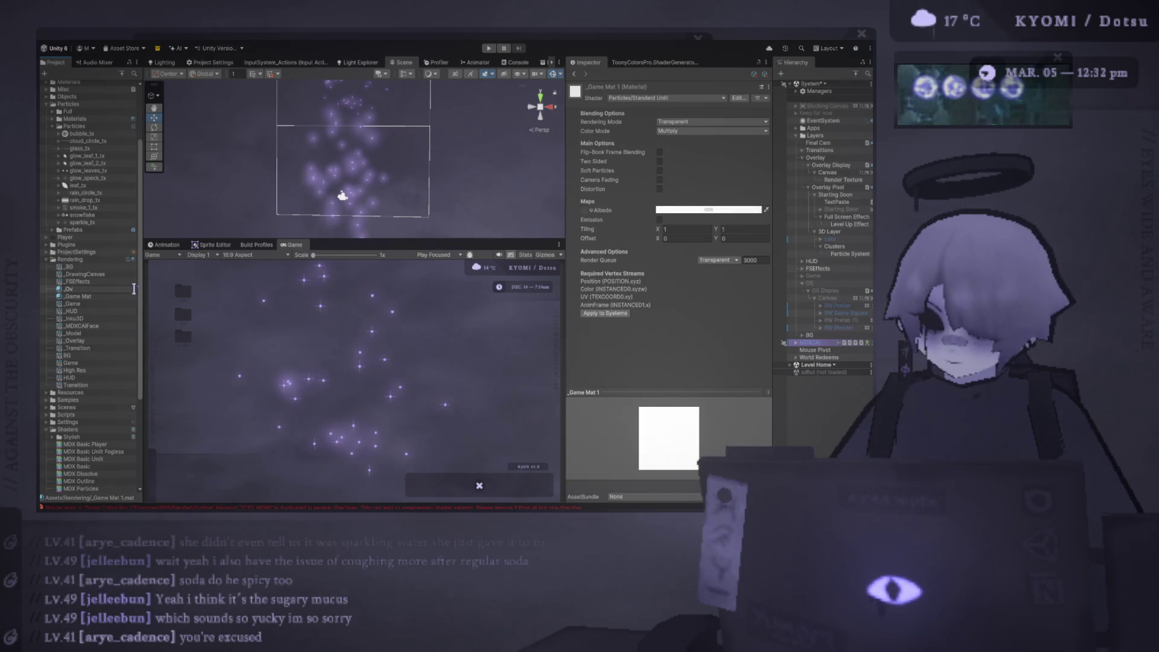
text(erlay Mat)
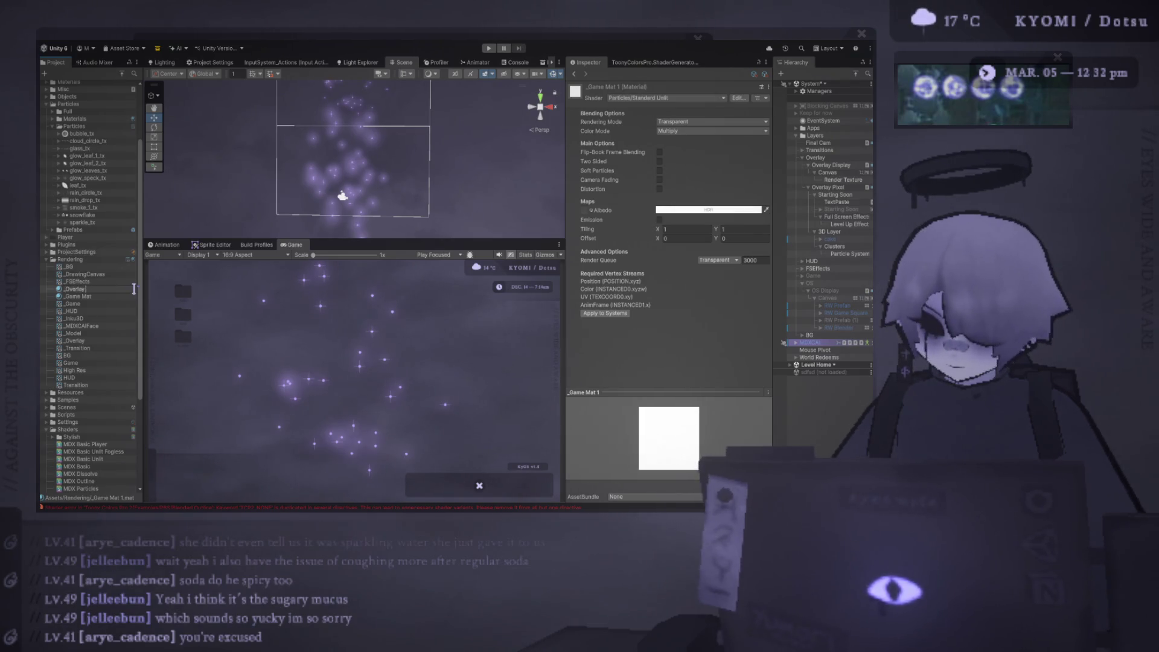
key(Return)
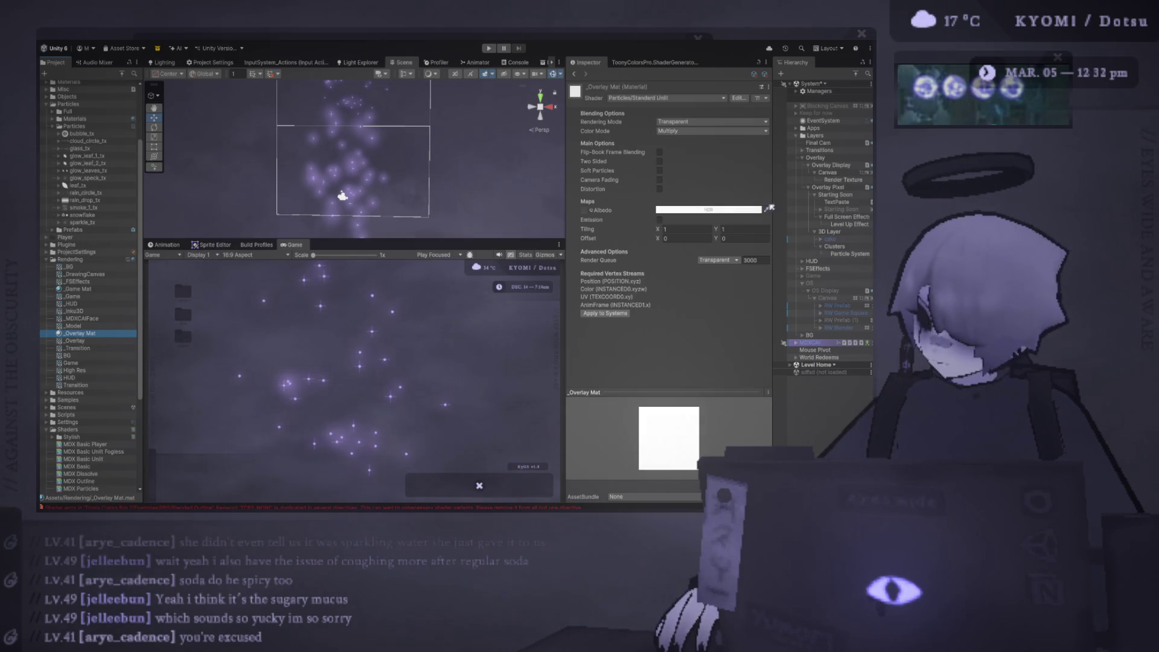
Step: Assign _Overlay Mat to the Render Texture image's Material slot
click(843, 180)
drag(75, 333, 697, 248)
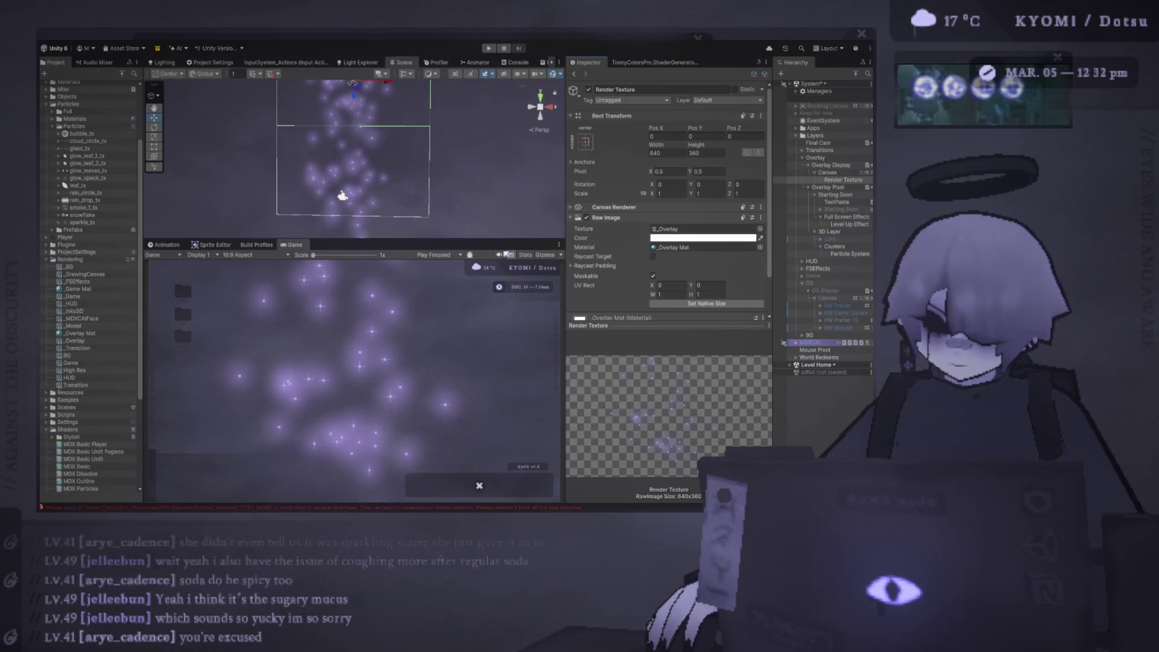
click(851, 253)
key(alt+Tab)
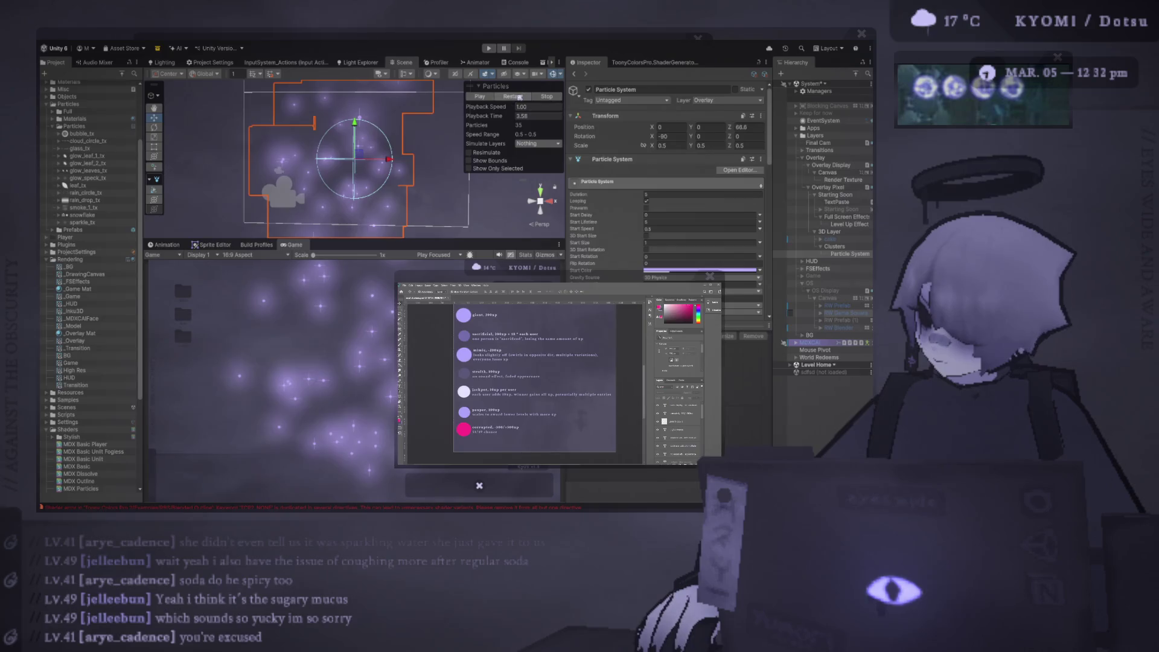
Step: Set the Particle System's Transform Scale X, Y and Z to 0.2
click(735, 345)
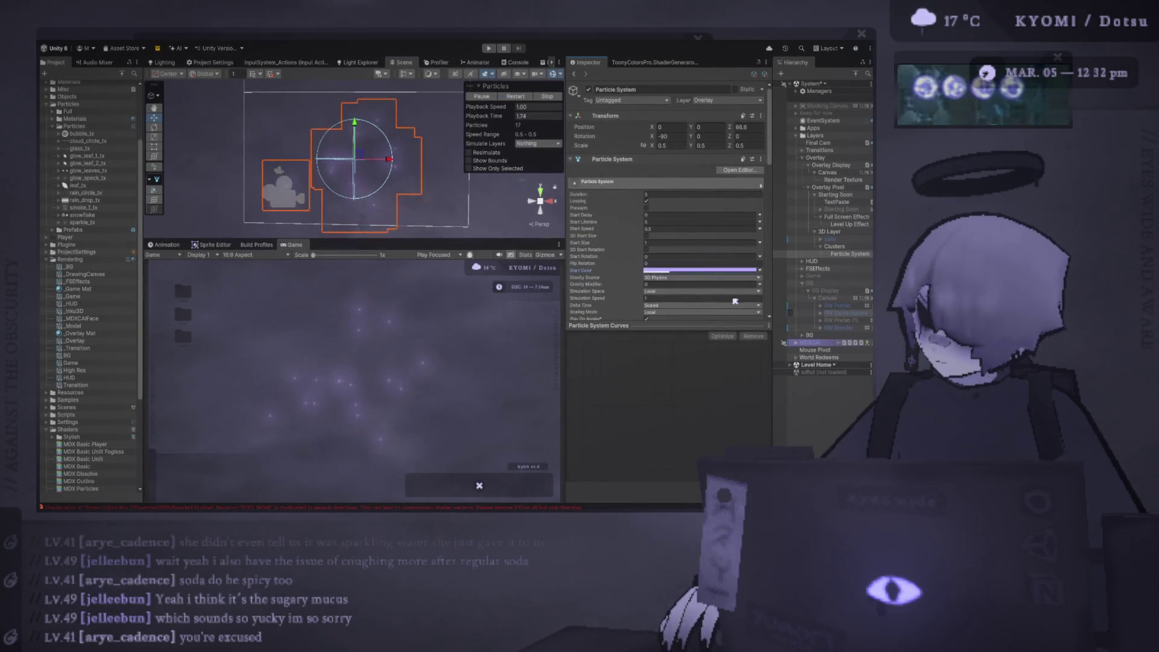
key(alt+Tab)
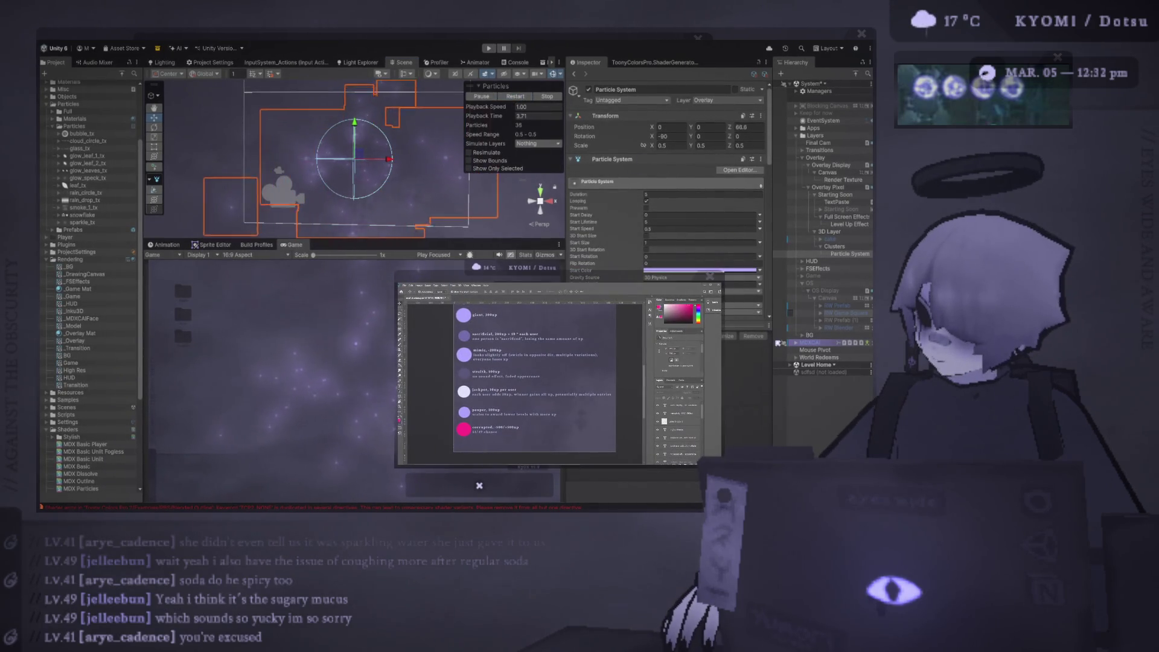
click(682, 147)
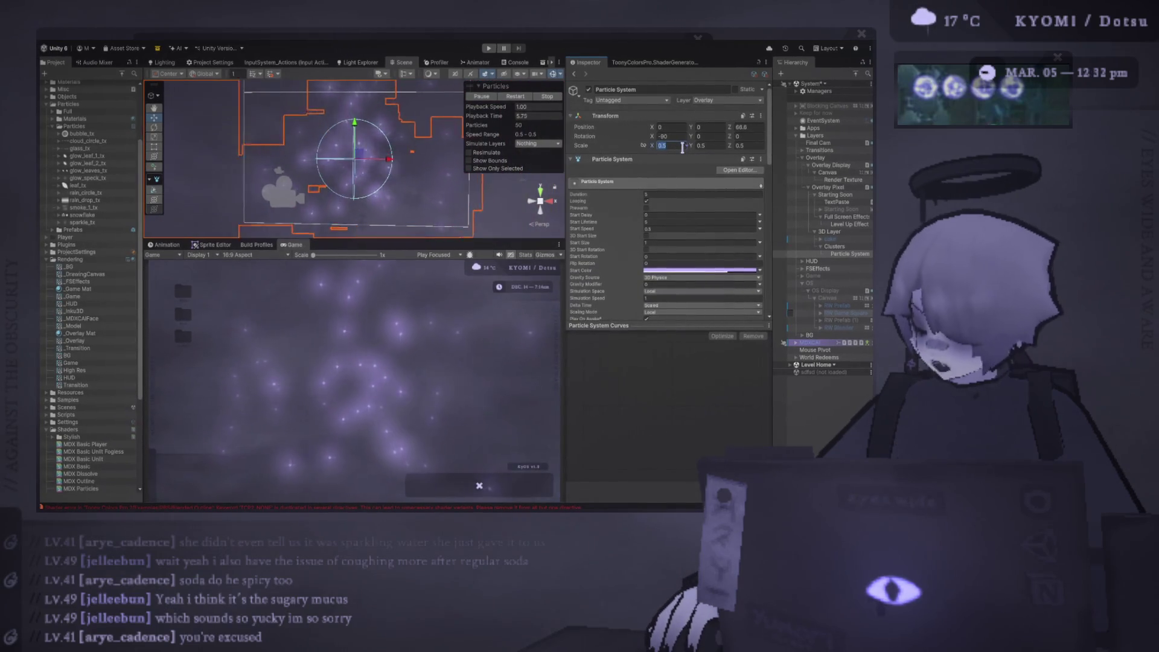
text(0.2)
click(700, 145)
text(0.2)
key(Tab)
text(0.2)
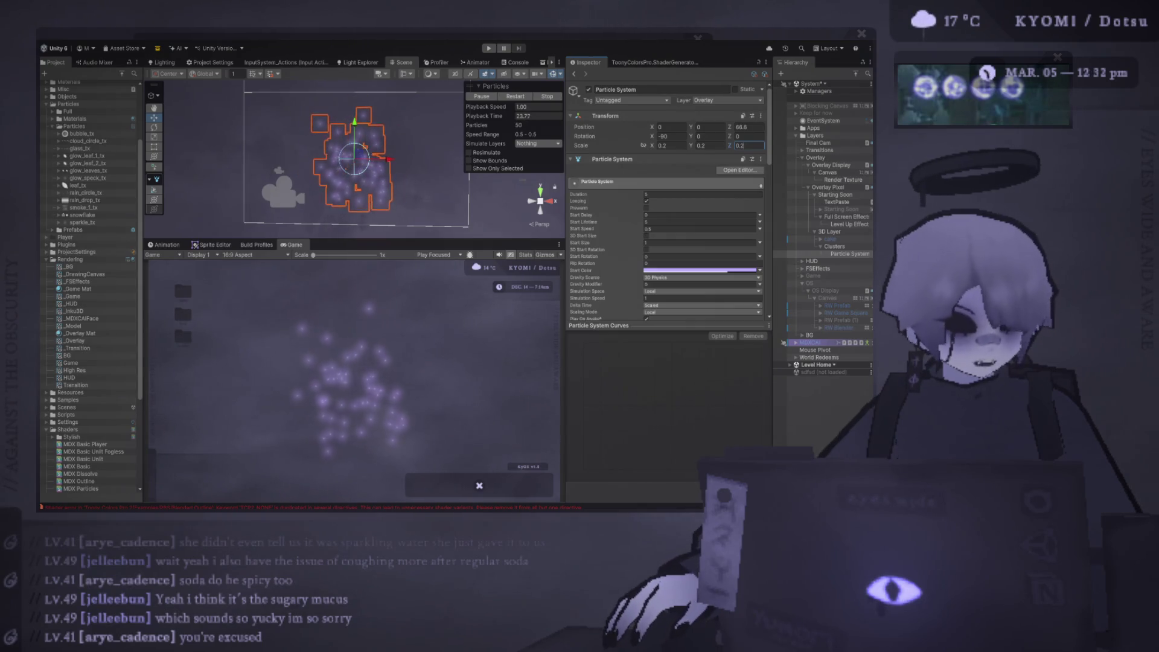
key(alt+Tab)
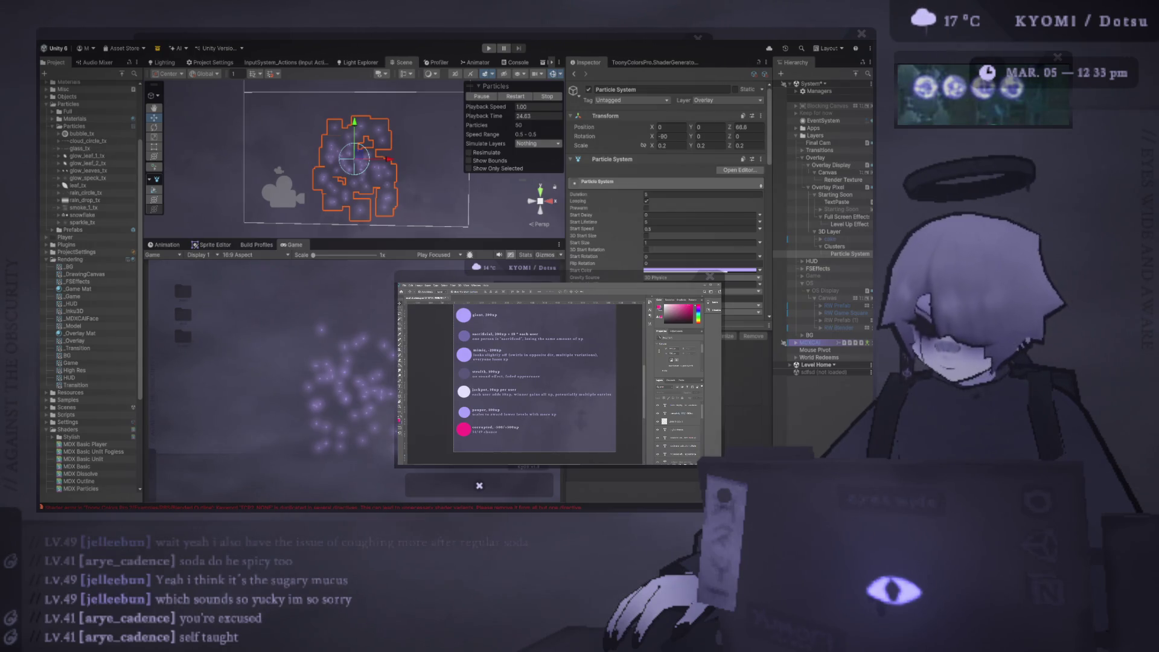
click(516, 97)
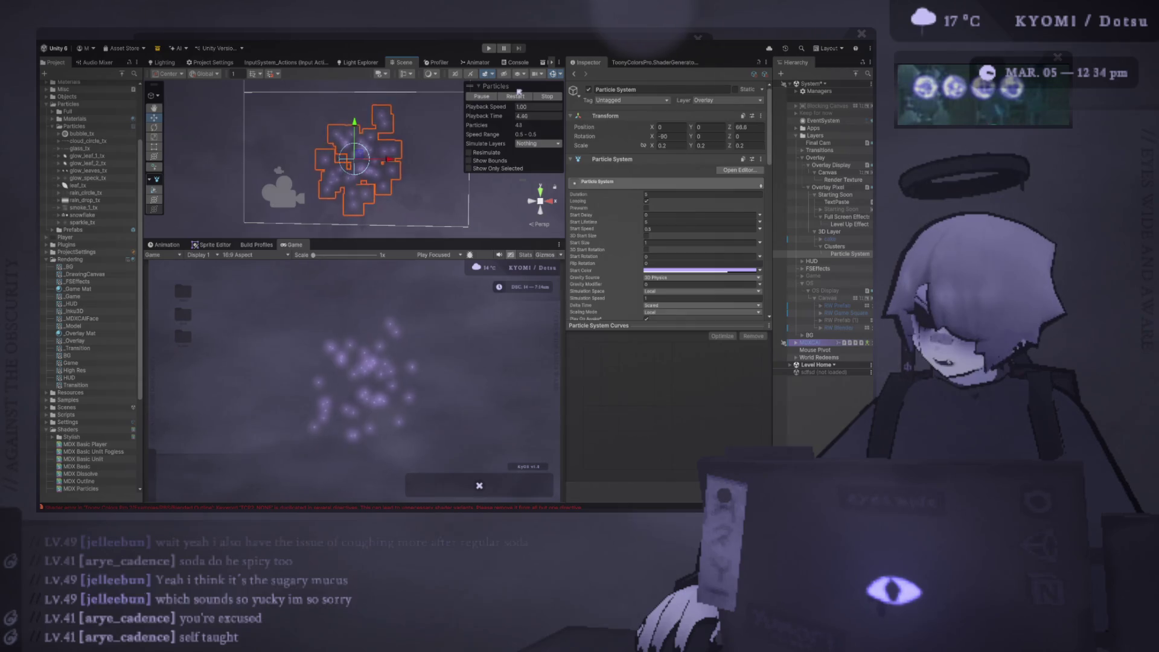
click(516, 96)
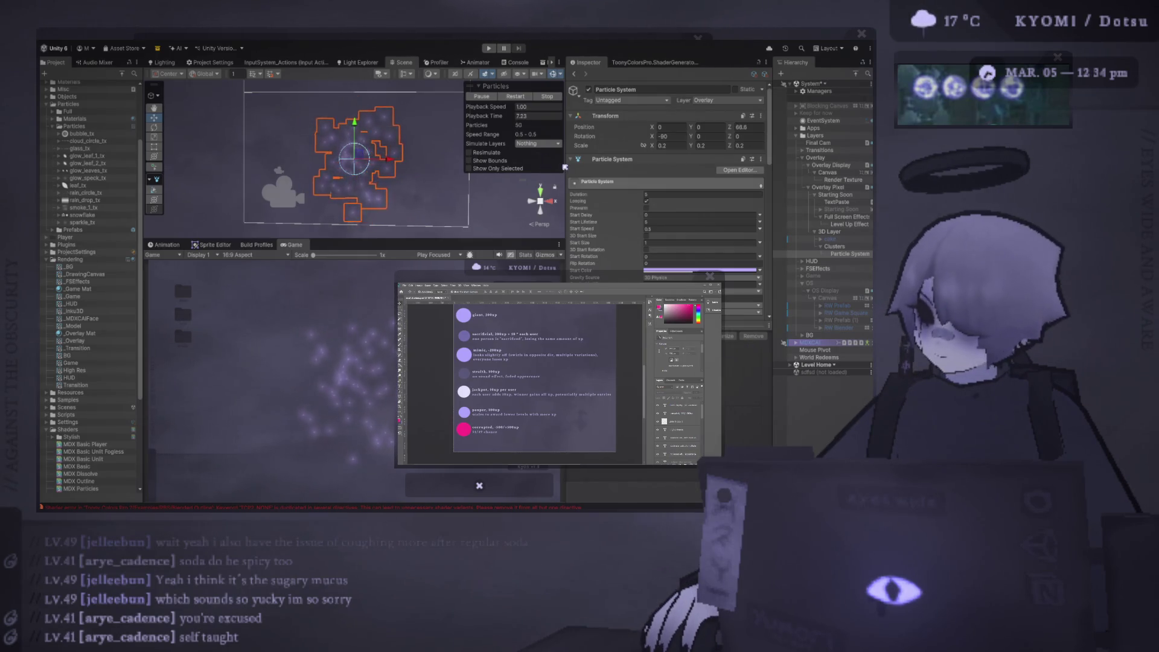
drag(565, 168, 552, 164)
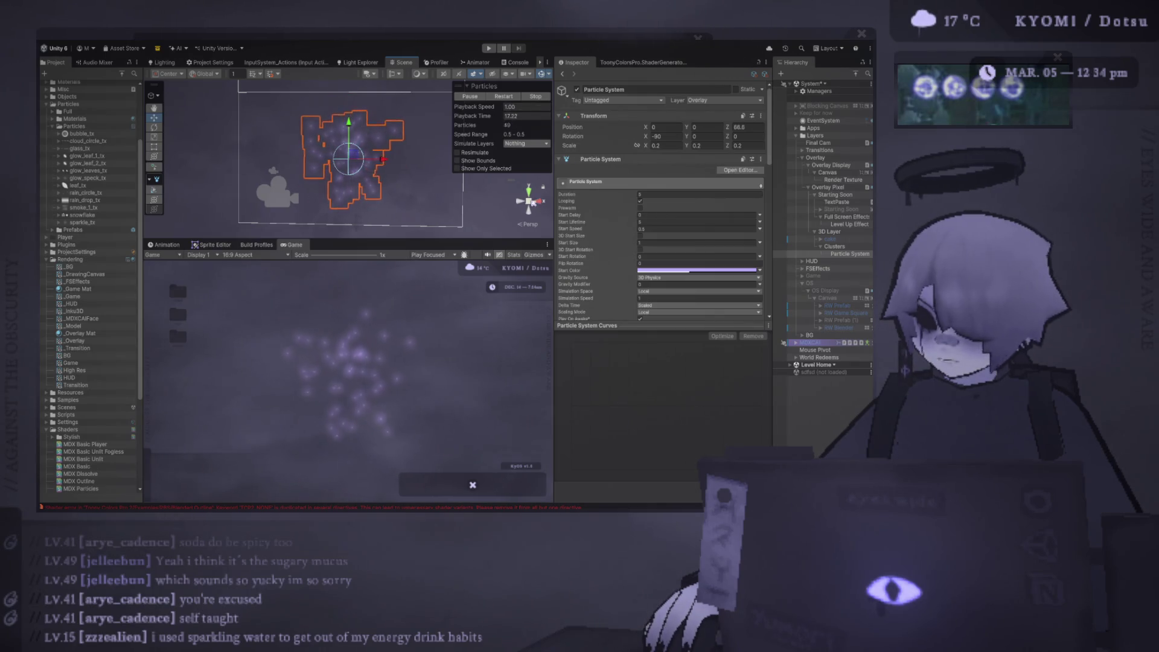
Step: Pause the particle playback at 18.24 seconds with the comma shortcut
key(comma)
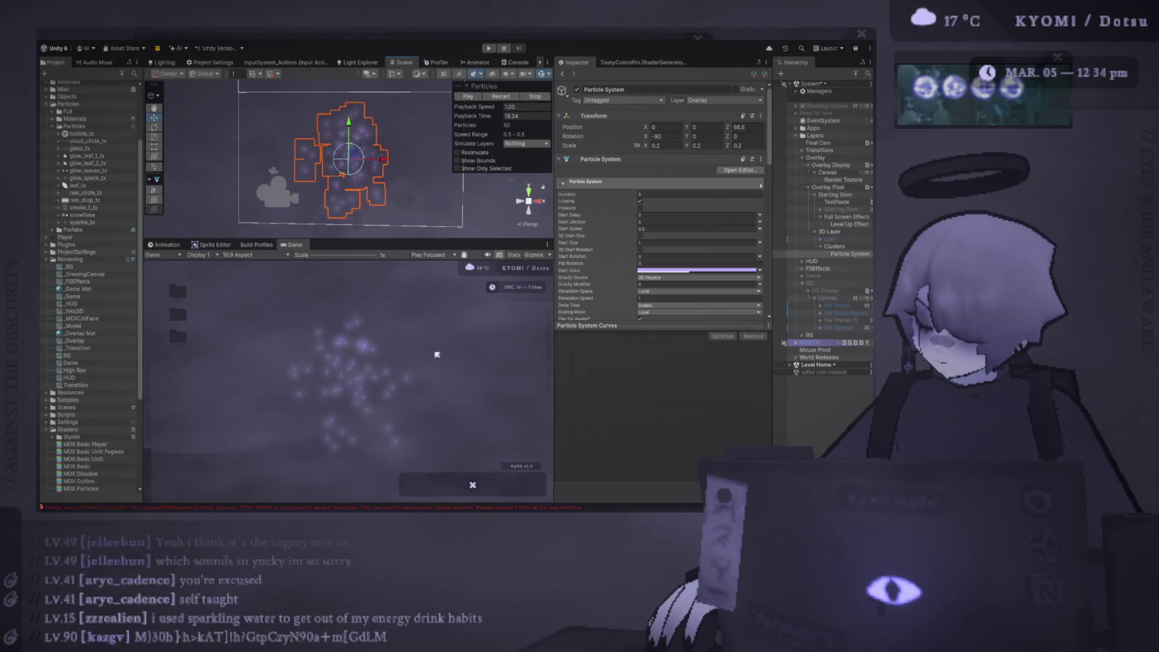
scroll(110, 320, down, 5)
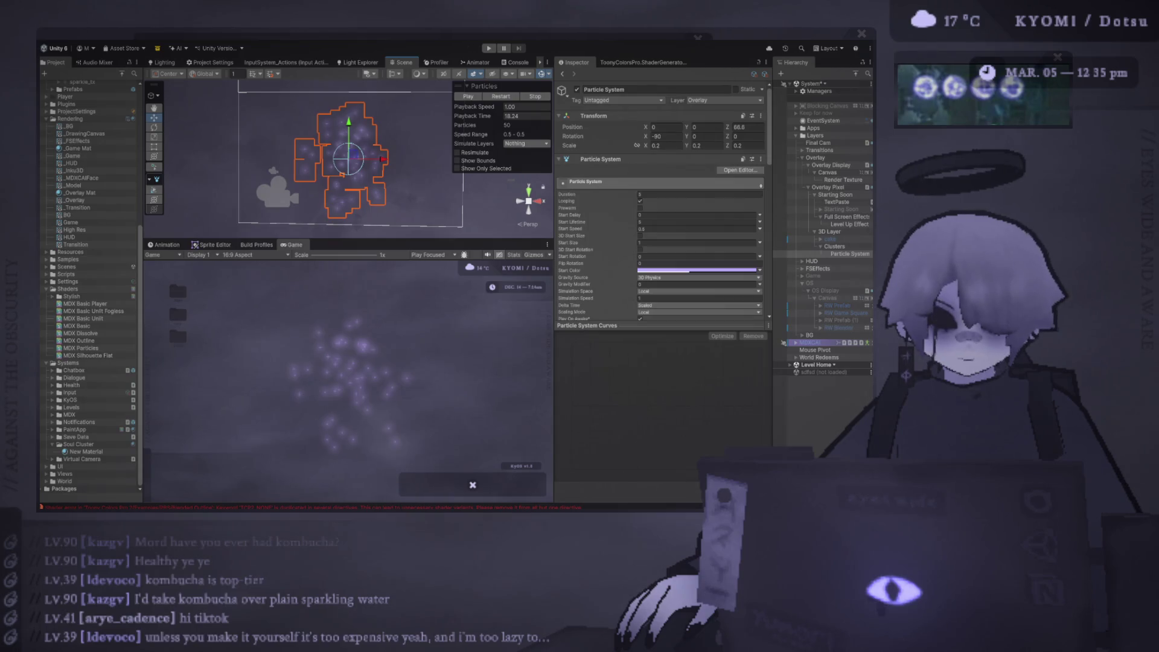
Step: Replay the particle cluster from zero, pause it partway through regrowing, and select Clusters
click(501, 97)
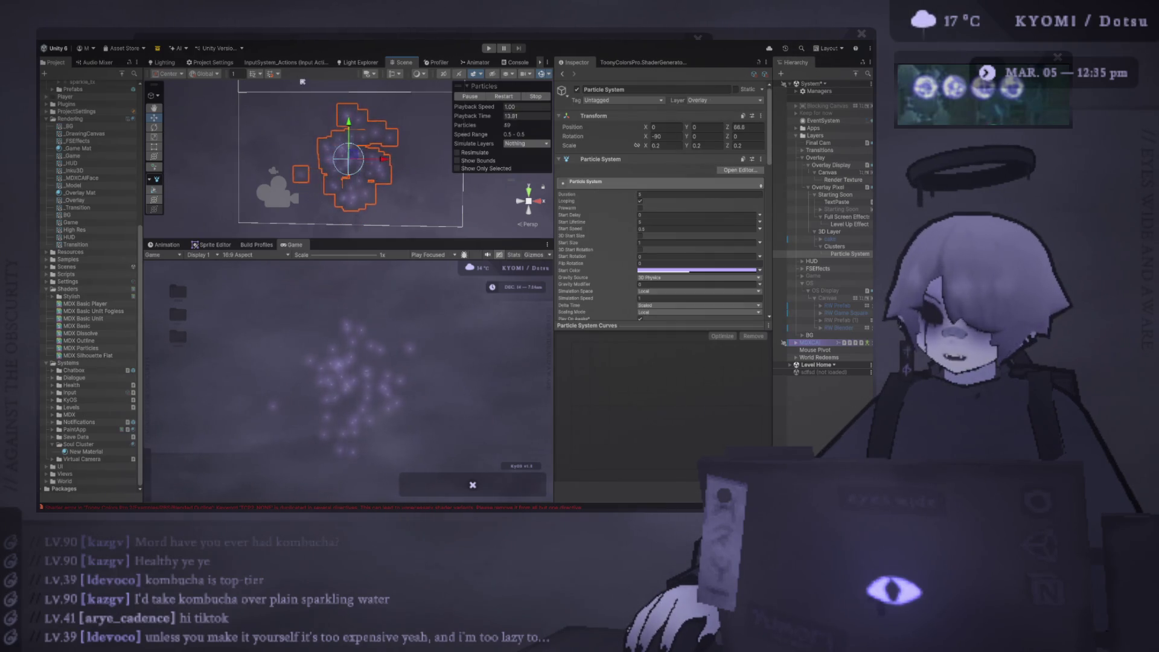
key(comma)
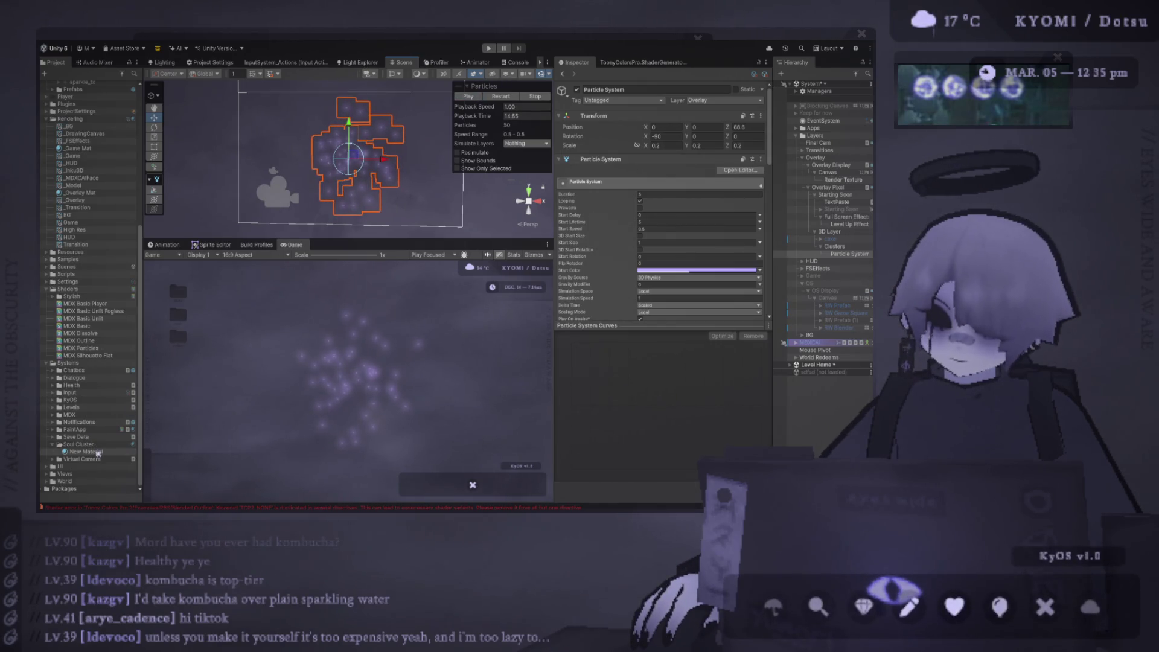
click(833, 246)
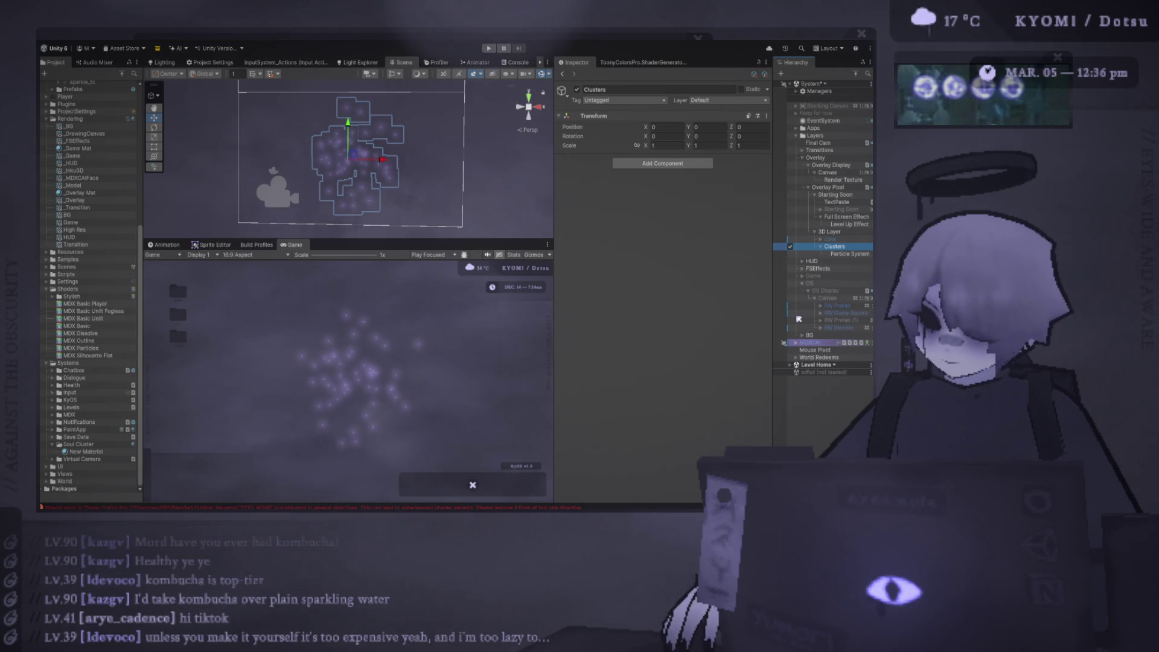
Step: Scale the uv_sphere_8 Sphere uniformly up to 60.12471 on every axis
click(154, 137)
drag(346, 160, 468, 156)
mouse_move(346, 160)
mouse_down()
mouse_move(694, 181)
mouse_move(735, 214)
mouse_up()
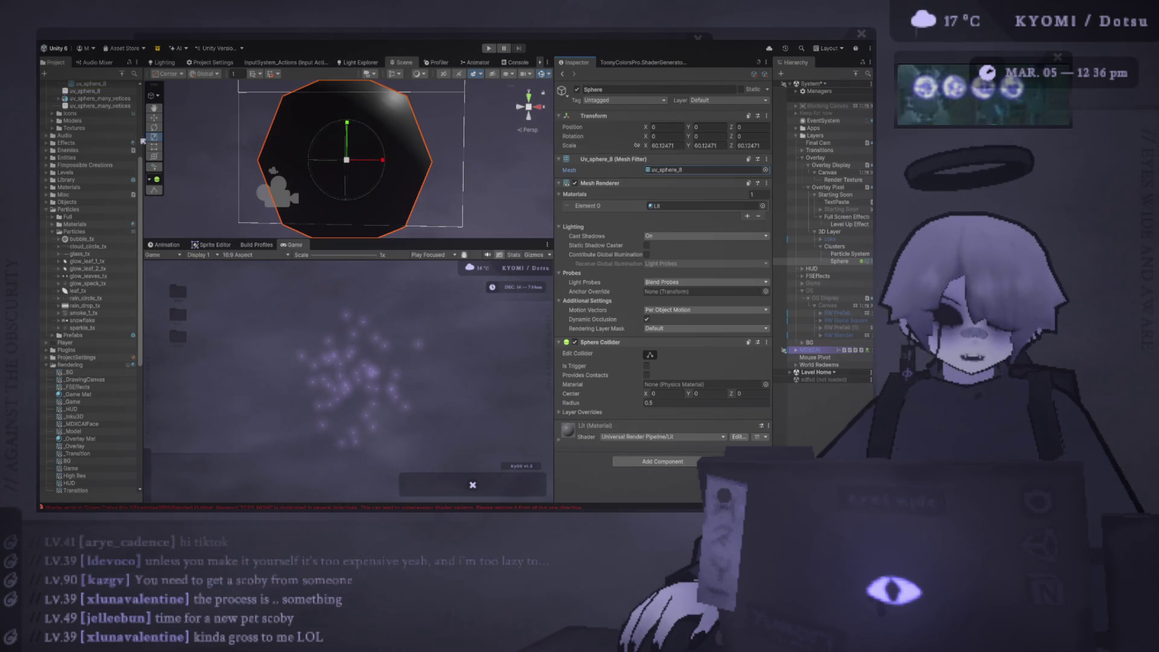
scroll(114, 164, up, 5)
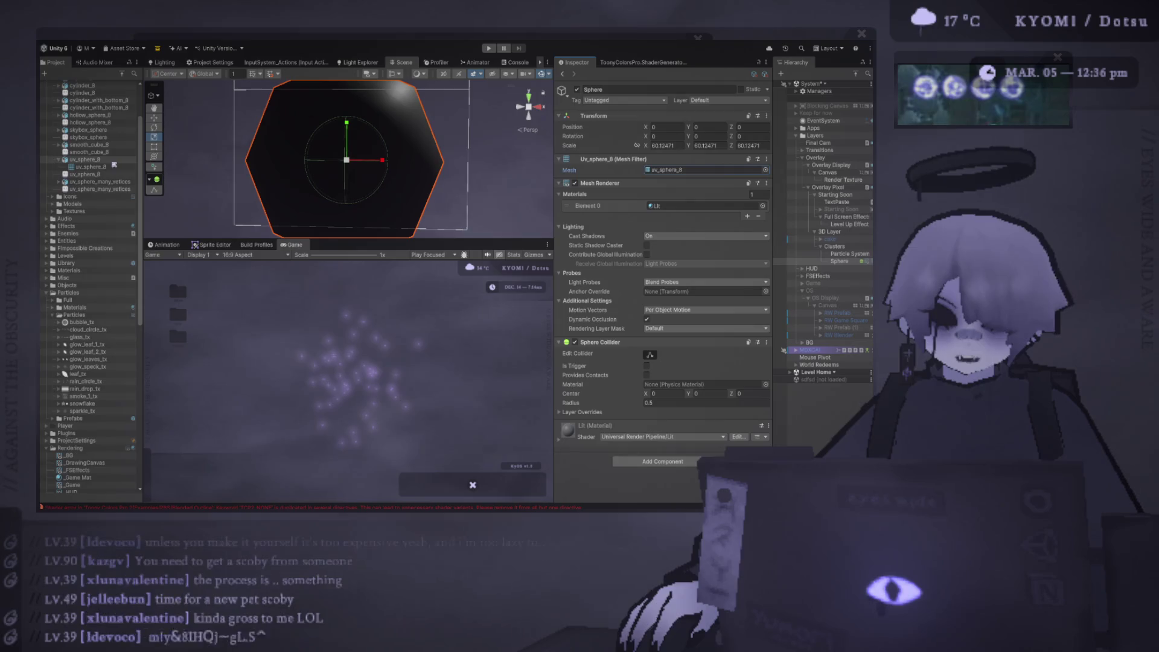
click(97, 159)
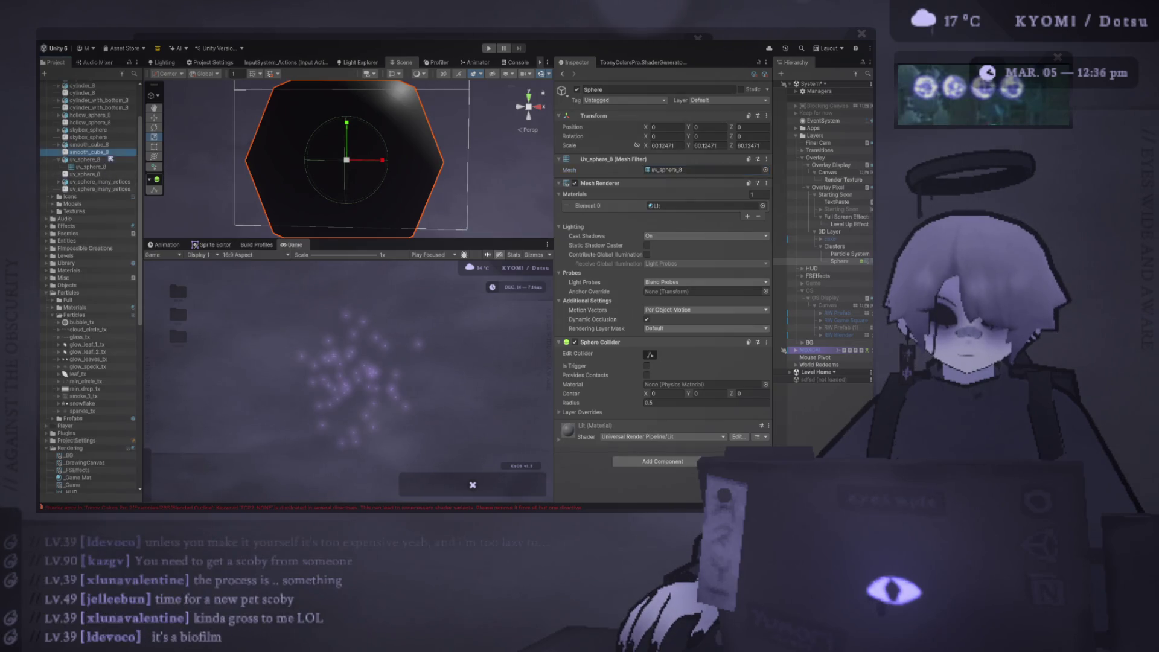
click(286, 142)
click(705, 170)
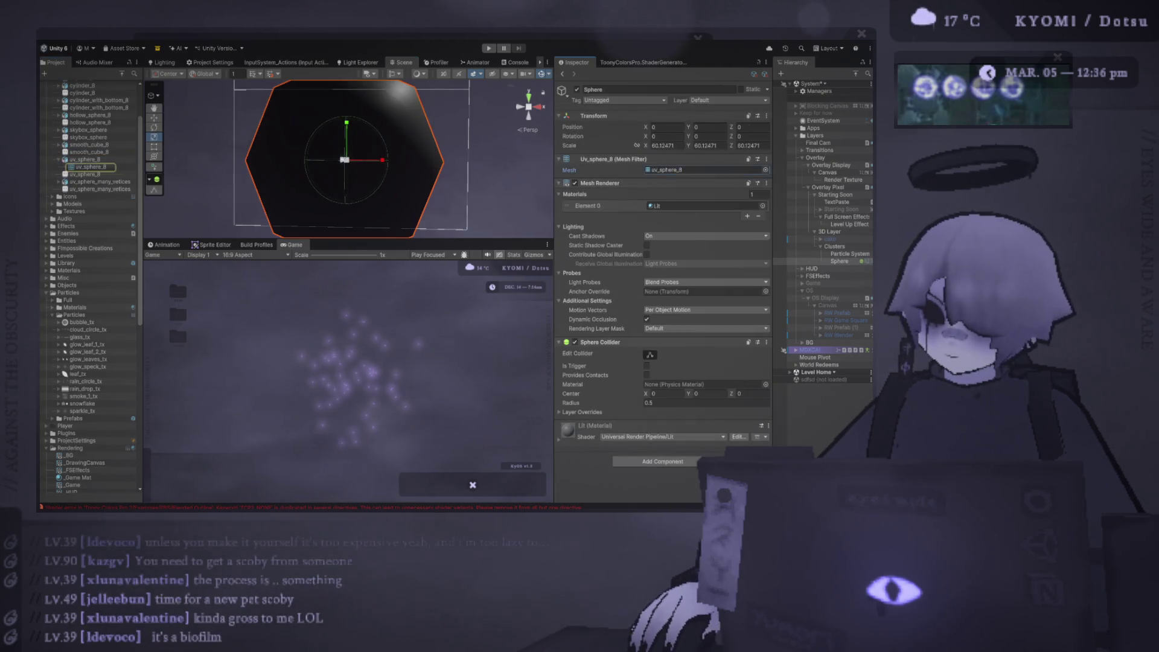
click(89, 160)
click(629, 115)
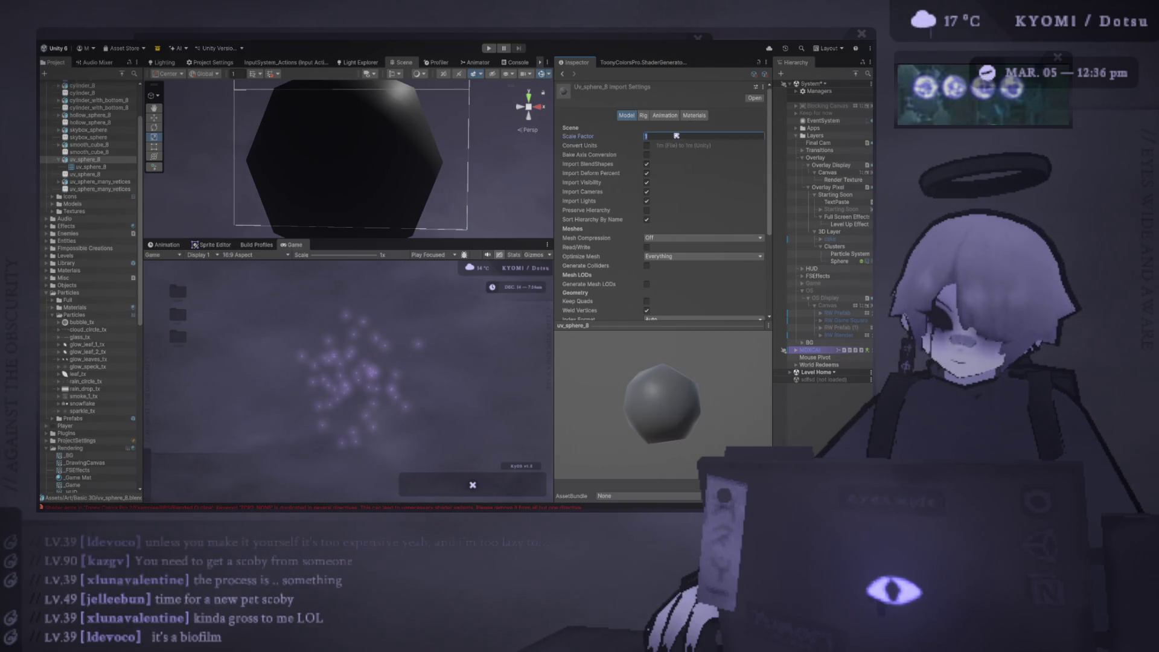
scroll(498, 168, down, 5)
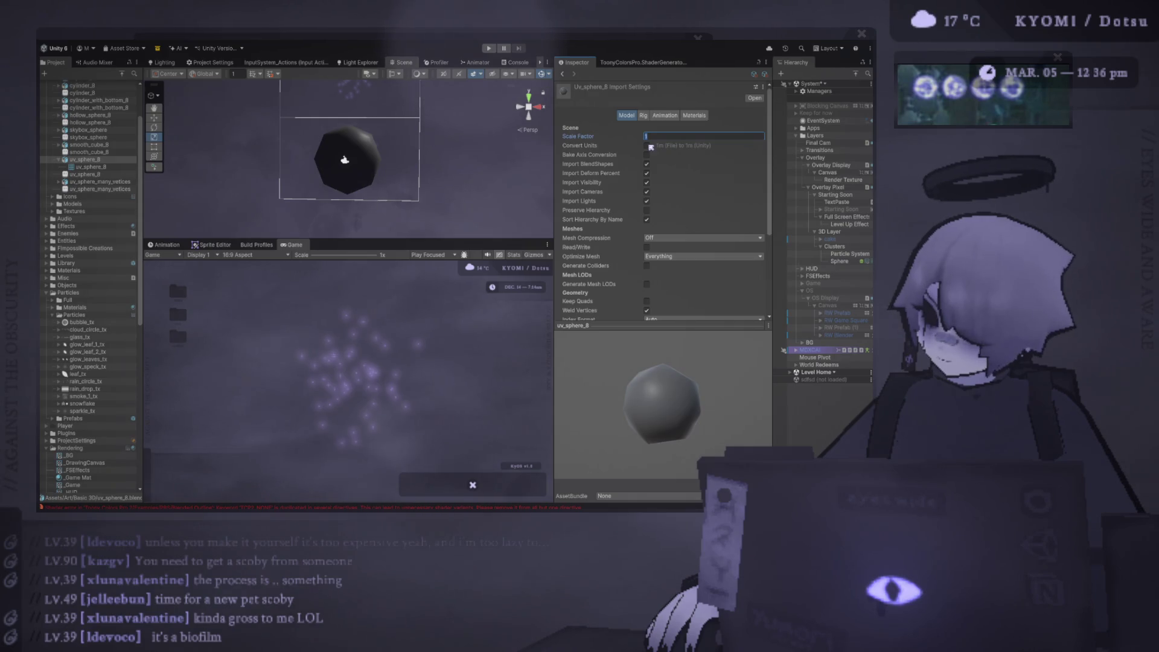
click(115, 145)
scroll(118, 146, up, 3)
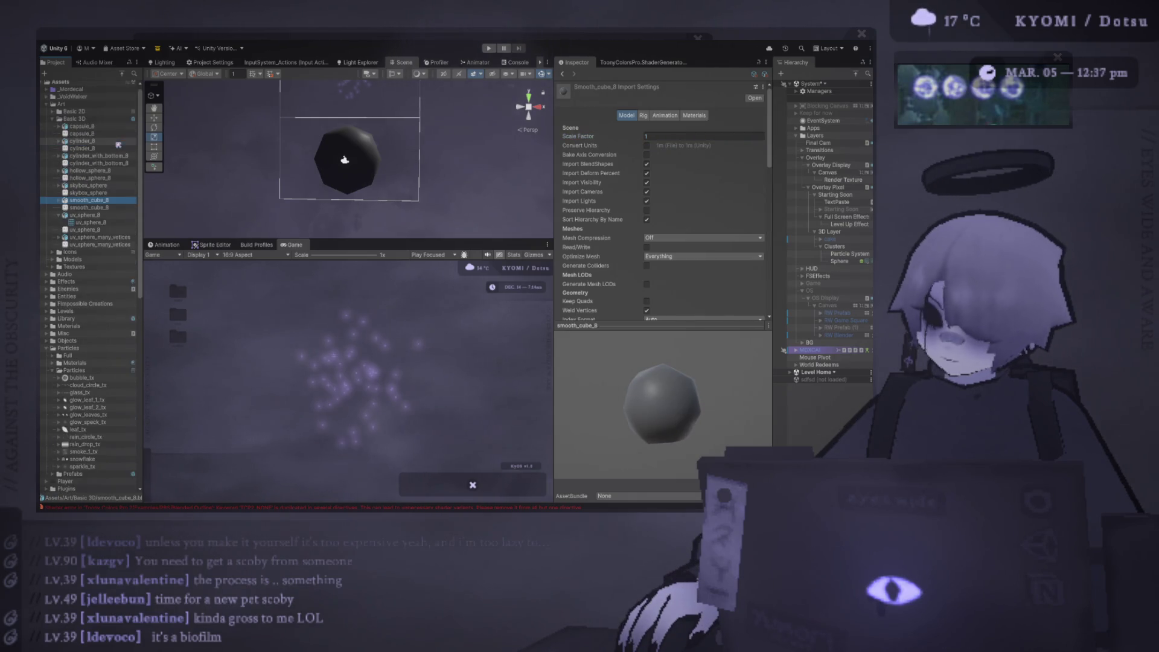
click(90, 126)
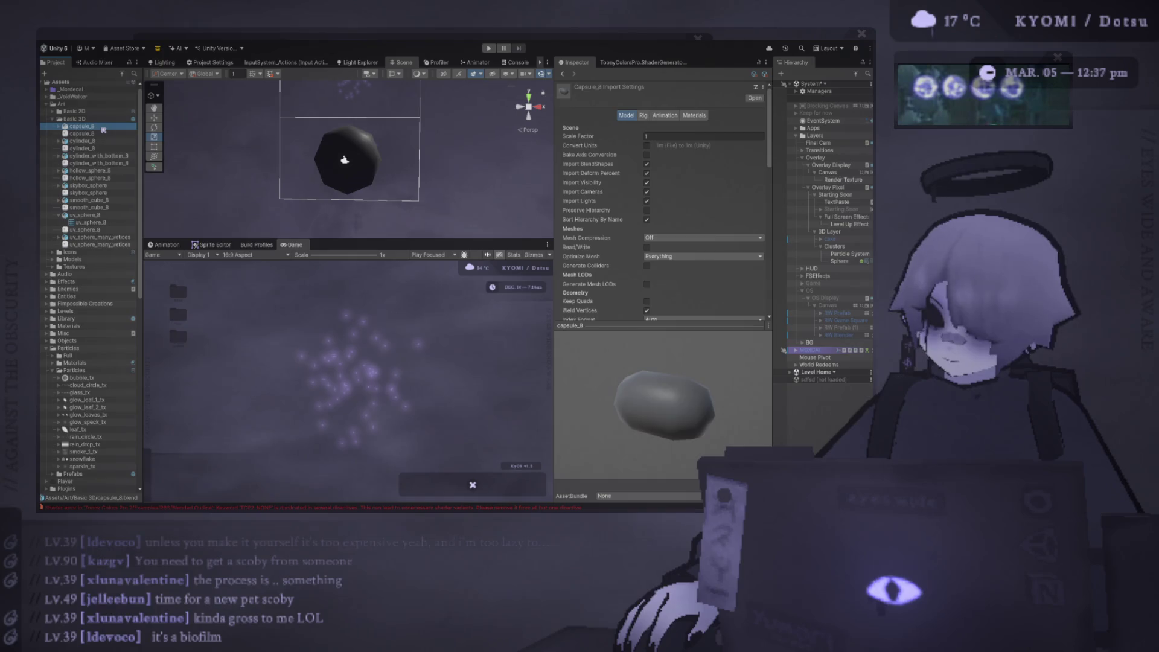
click(101, 215)
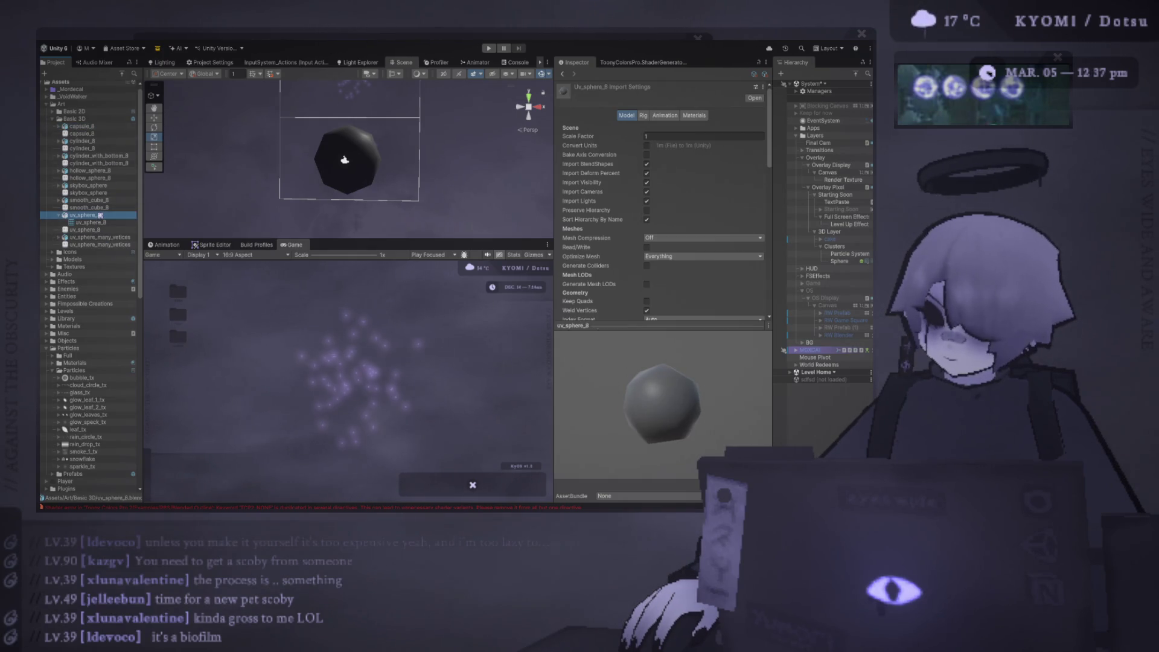
click(91, 177)
click(91, 171)
click(93, 156)
click(94, 148)
click(103, 215)
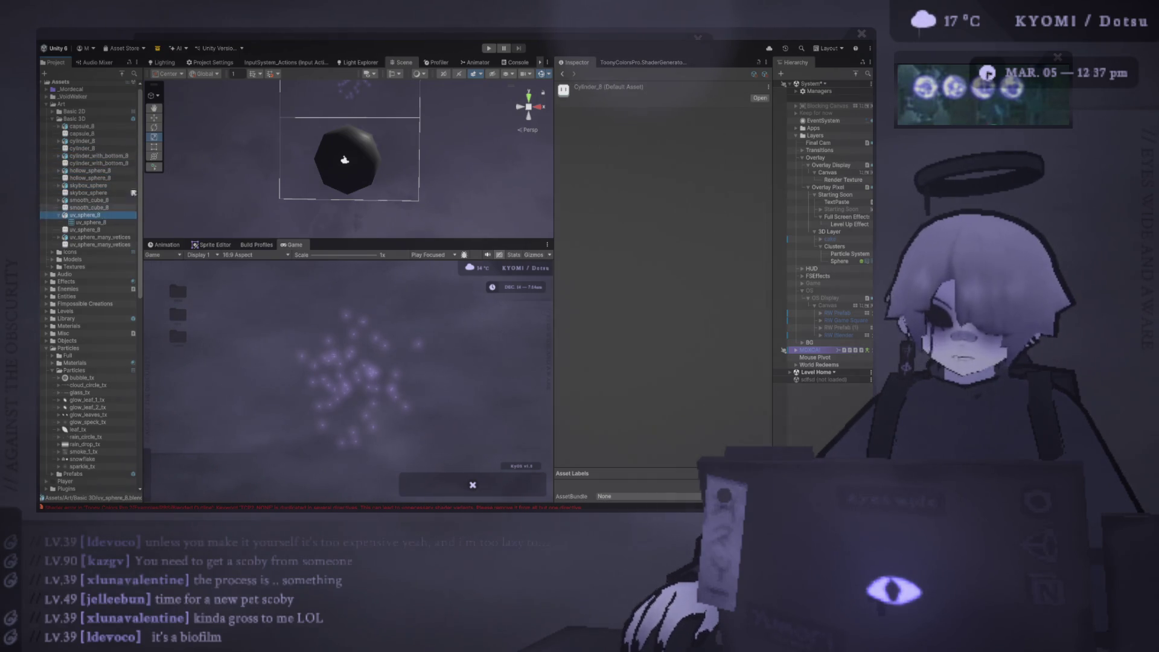
click(375, 150)
click(749, 145)
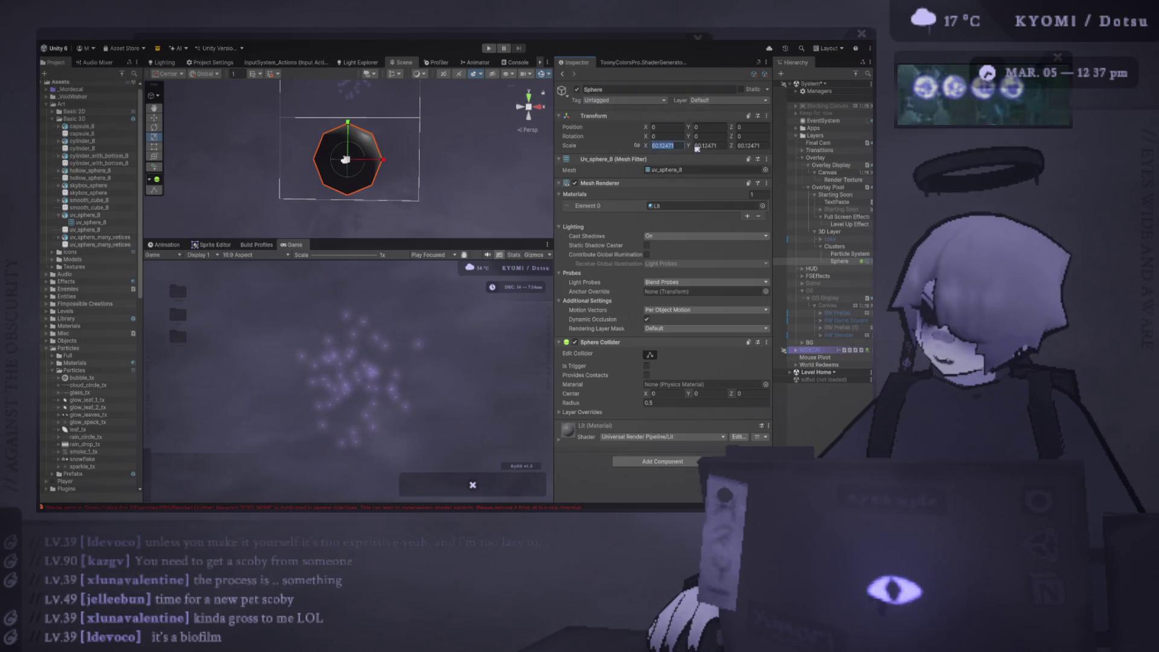
text(1)
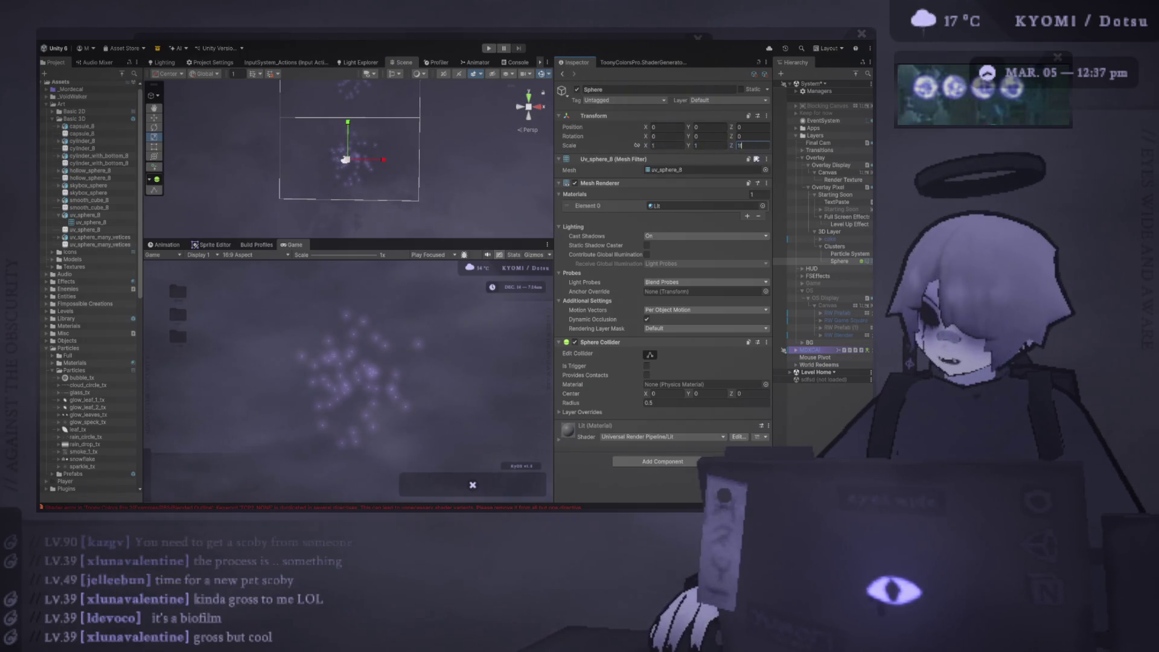
click(839, 261)
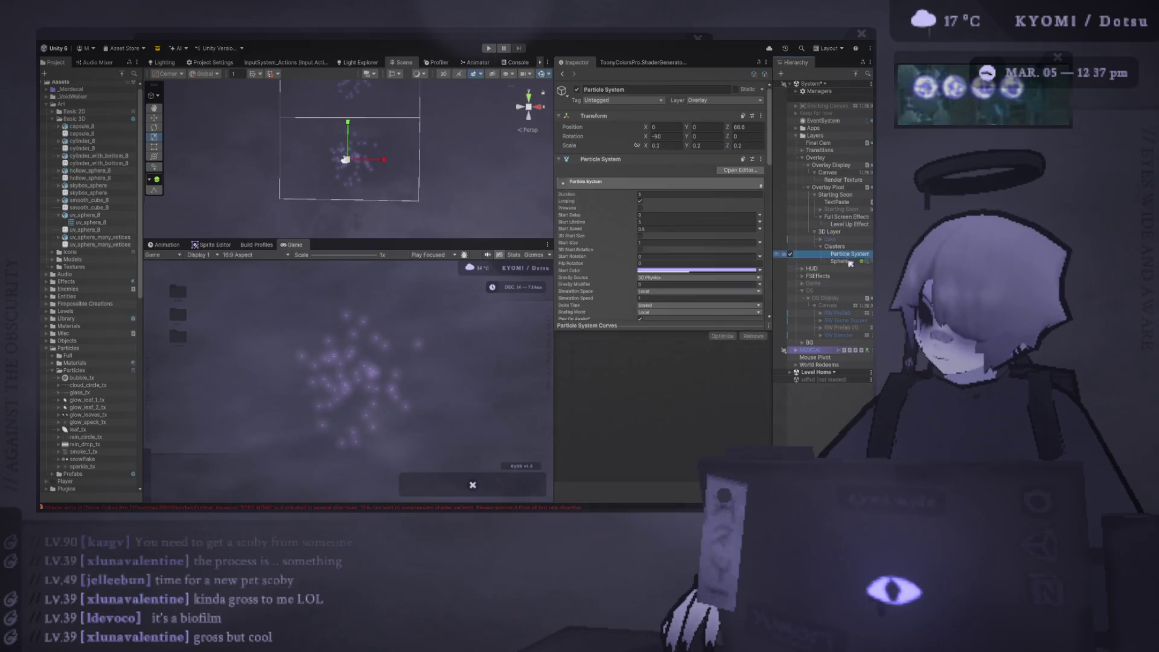
key(f)
scroll(348, 168, down, 5)
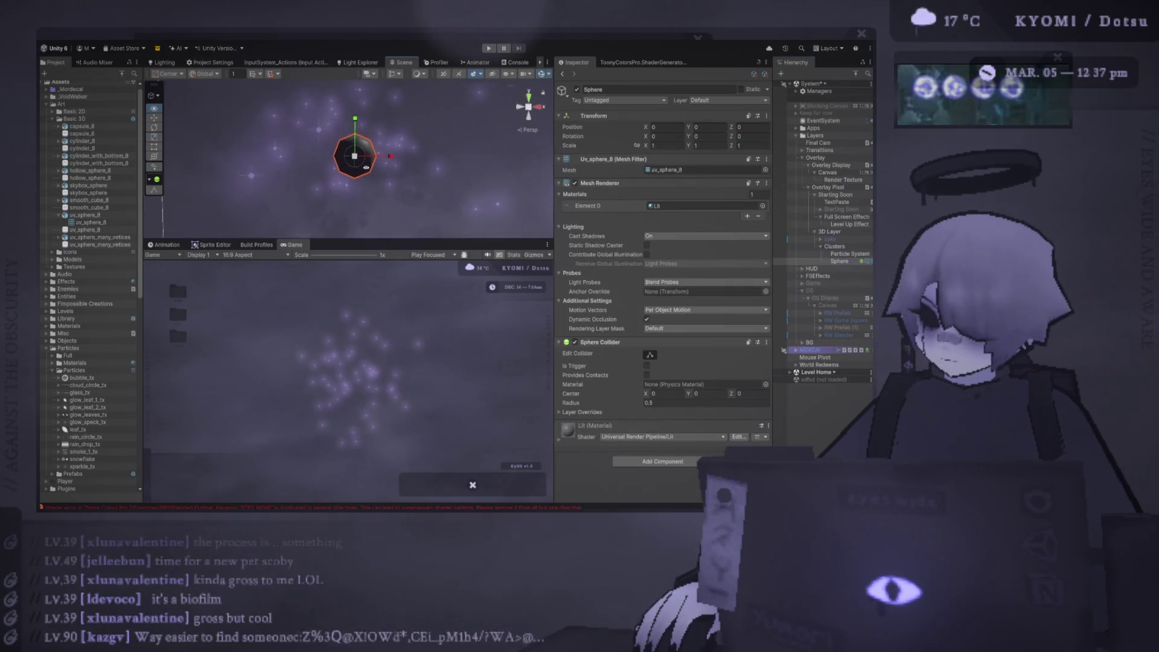
scroll(263, 170, down, 5)
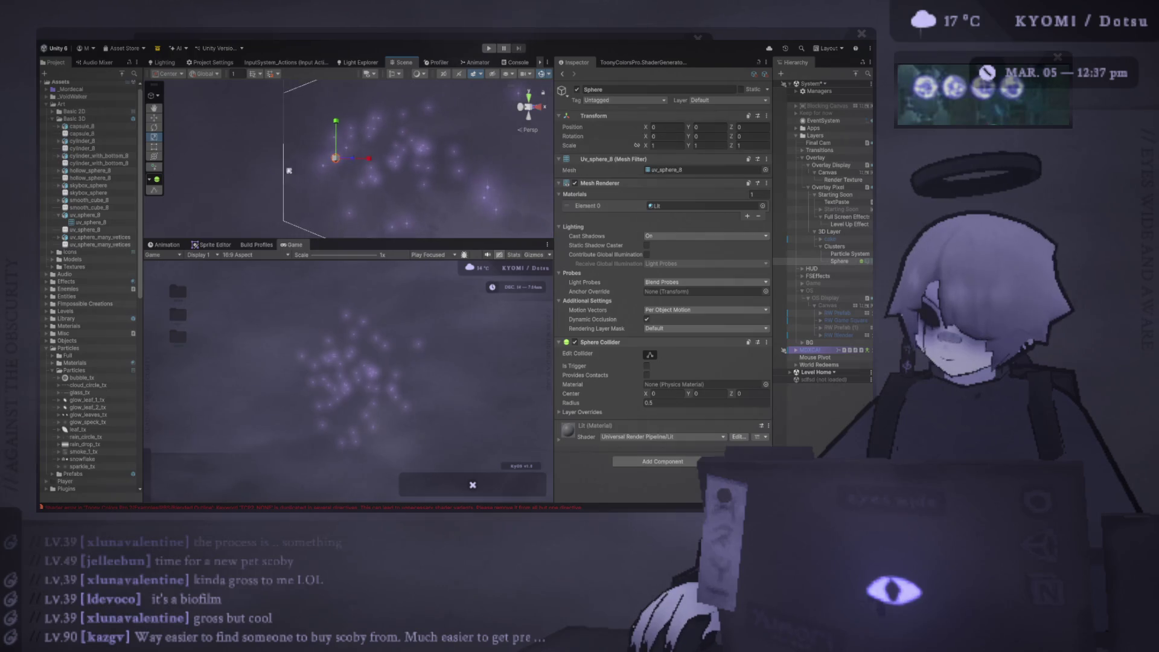
key(ctrl+z)
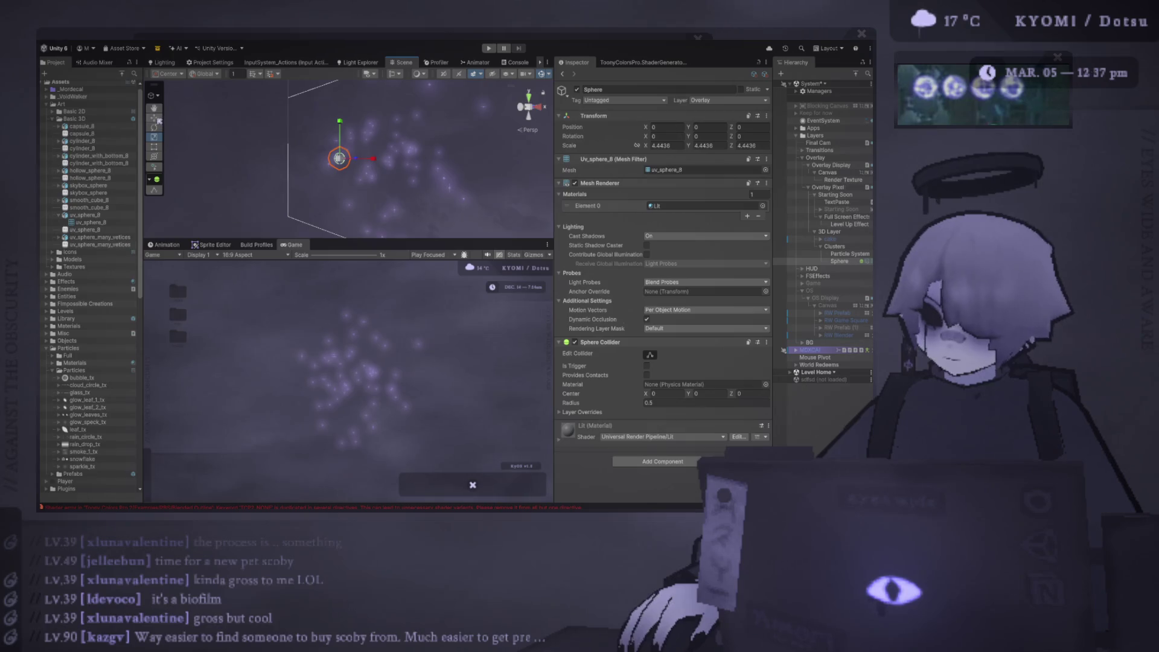
mouse_move(379, 177)
mouse_down()
mouse_move(443, 151)
mouse_move(332, 192)
mouse_move(181, 207)
mouse_move(428, 148)
mouse_move(404, 176)
mouse_move(386, 174)
mouse_move(659, 194)
mouse_up()
click(159, 137)
mouse_move(423, 175)
mouse_down()
mouse_move(273, 147)
mouse_move(193, 161)
mouse_move(197, 175)
mouse_move(368, 166)
mouse_move(530, 175)
mouse_move(421, 159)
mouse_up()
scroll(205, 154, up, 2)
key(f)
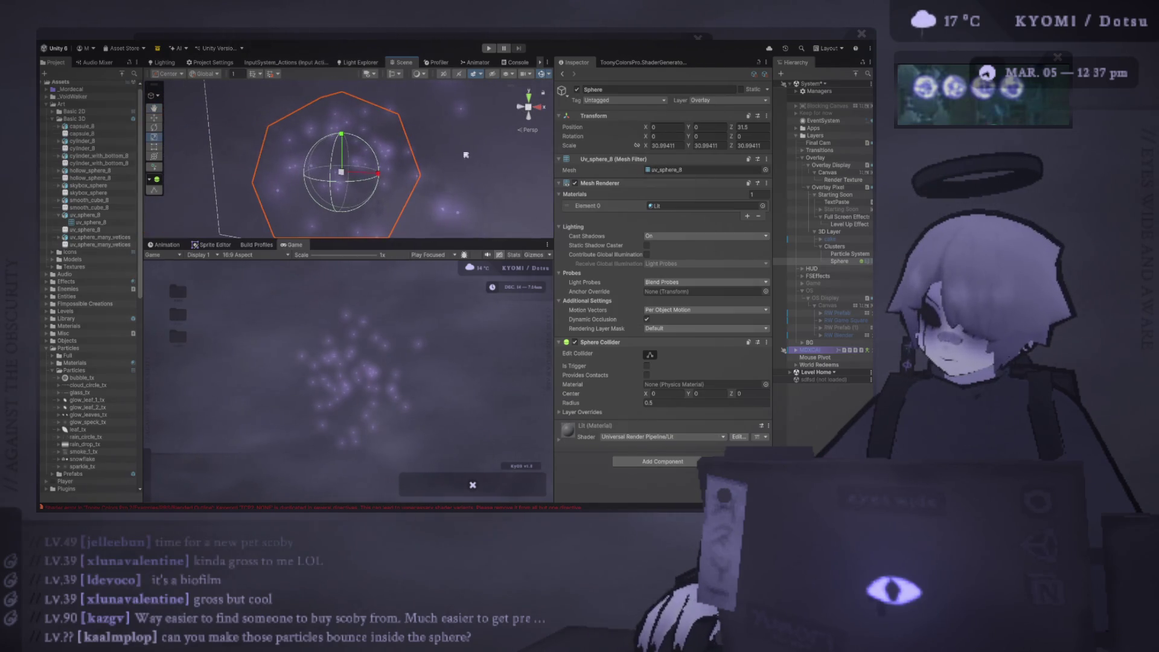
click(154, 126)
drag(338, 150, 398, 181)
click(707, 107)
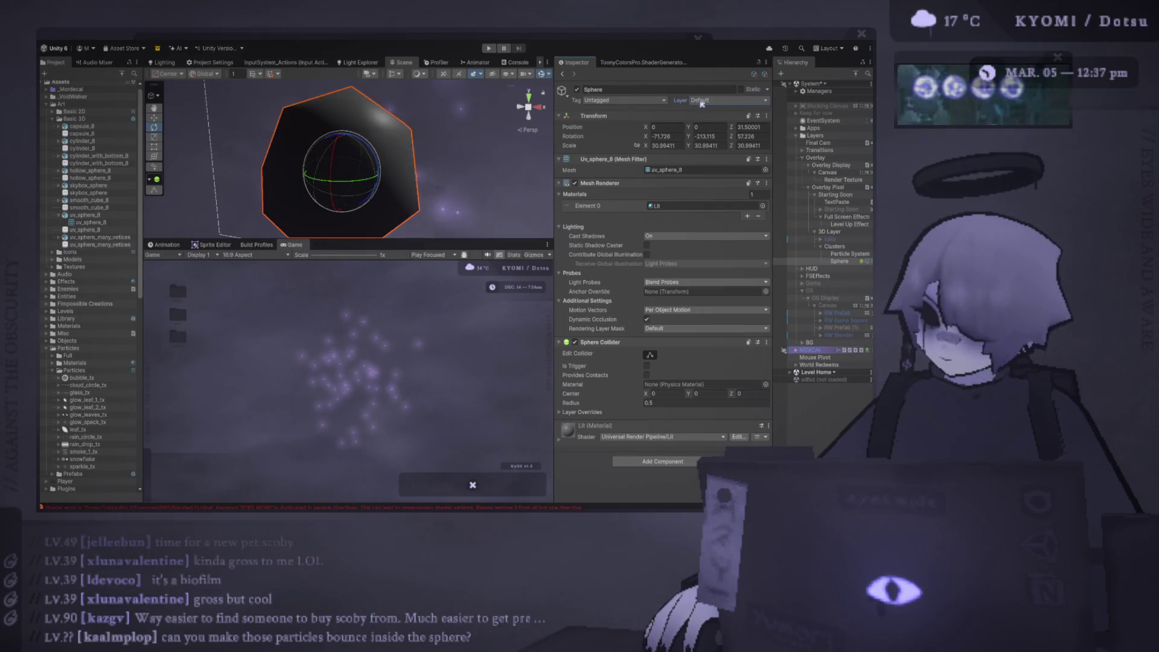
key(ctrl+z)
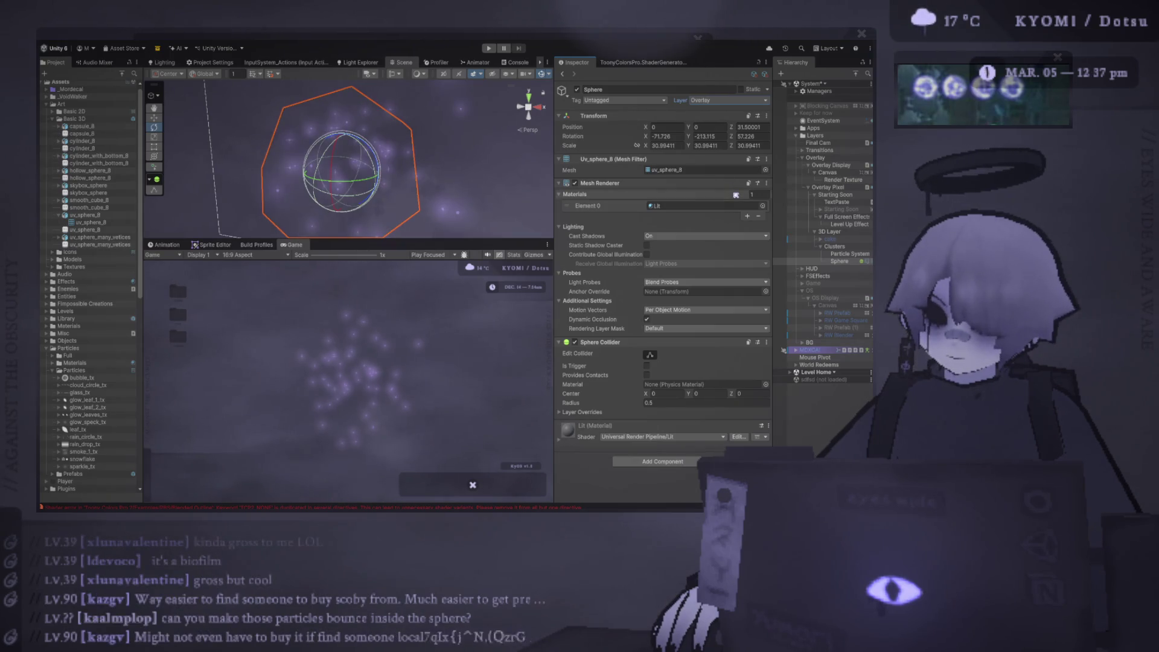
scroll(387, 175, down, 5)
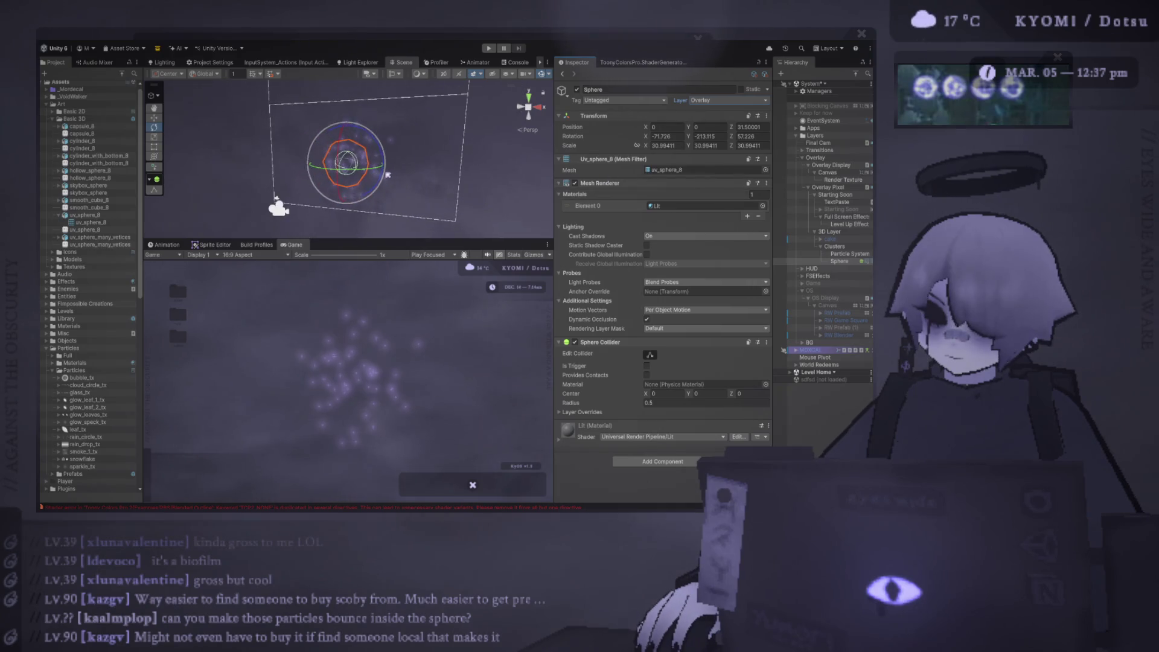
Step: Frame the Sphere and rotate it around the particles to -35.71, -237.348, 182.717
click(850, 255)
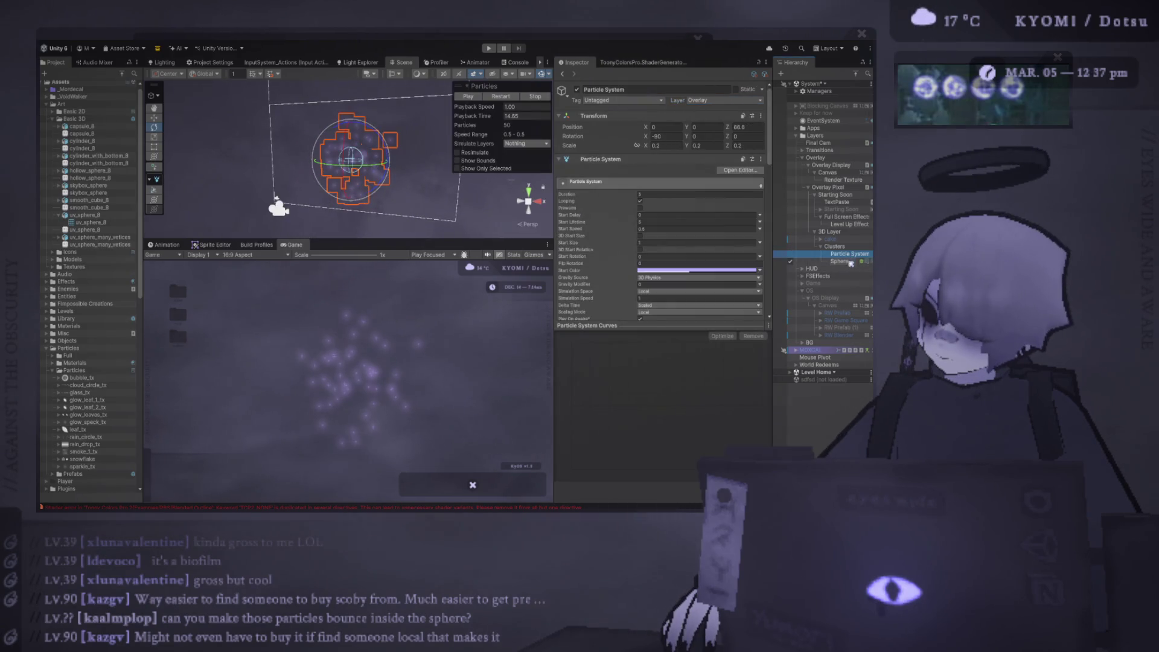
click(840, 261)
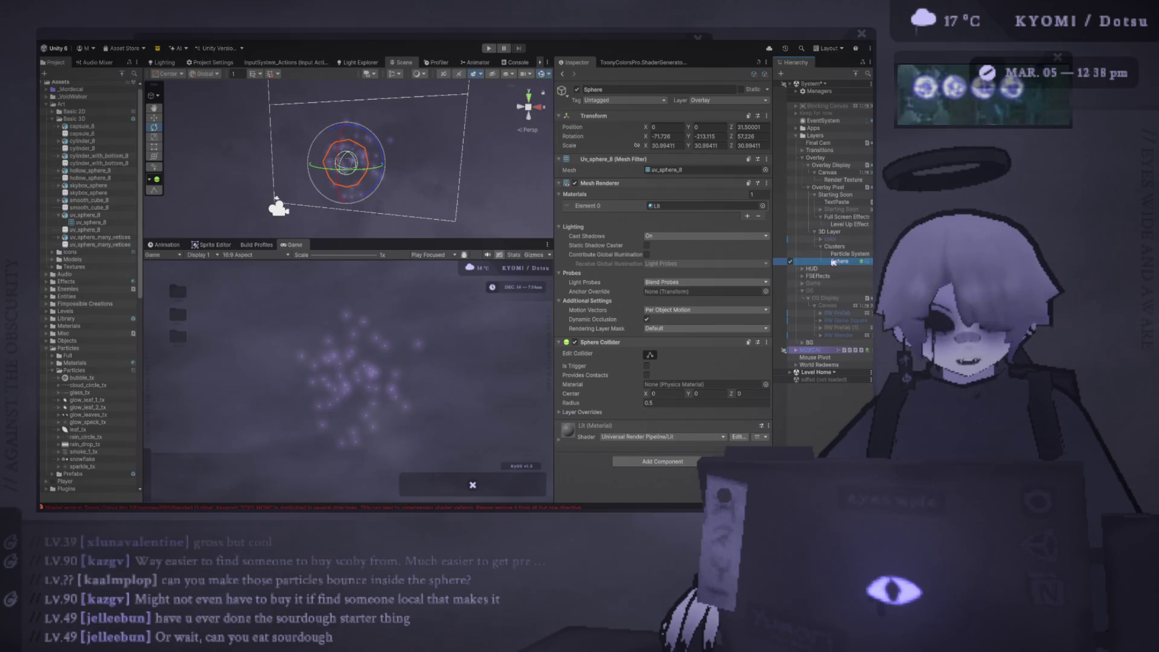
double_click(831, 261)
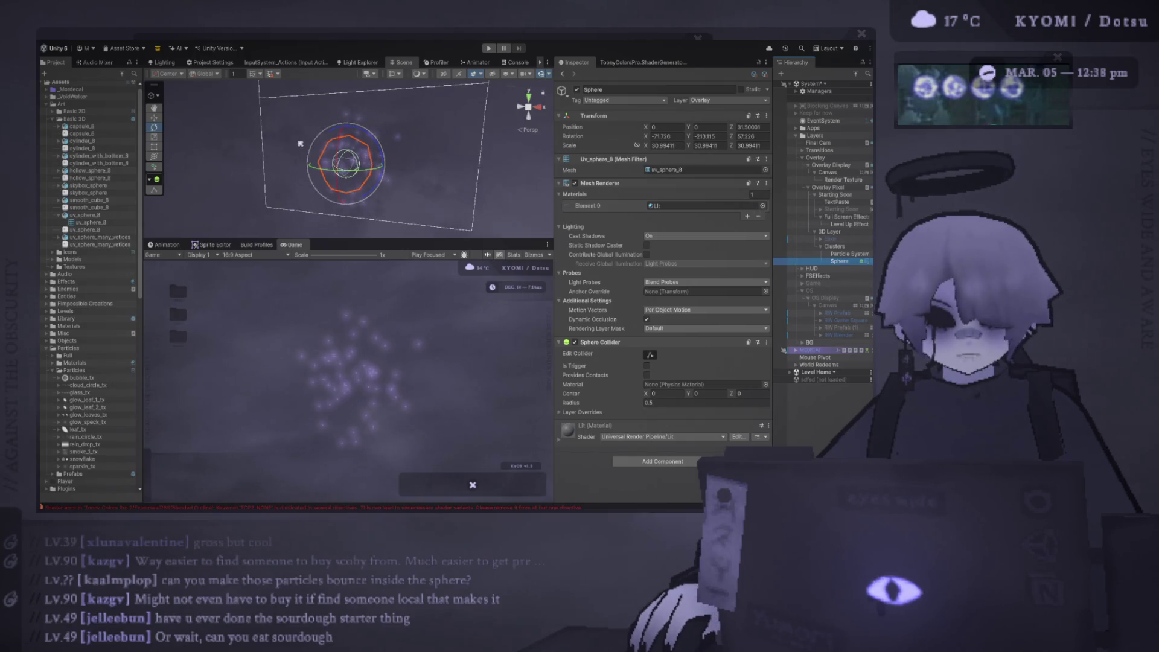
drag(300, 143, 413, 170)
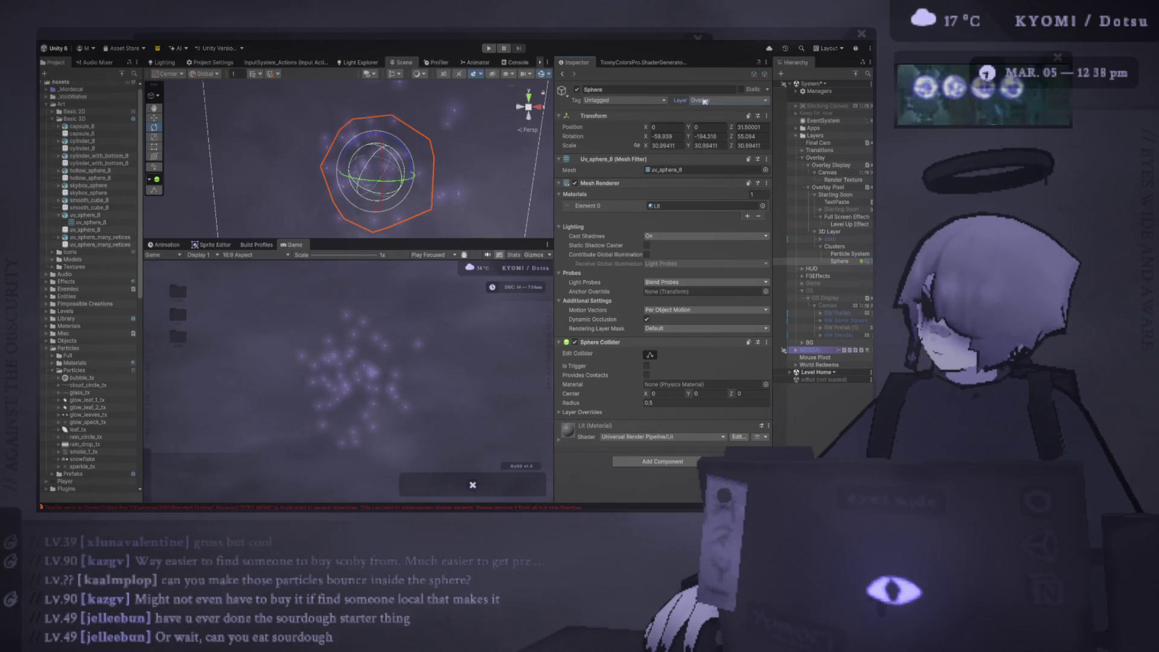
Step: Move the Sphere along Z to position 0, 0, 43.1
click(850, 255)
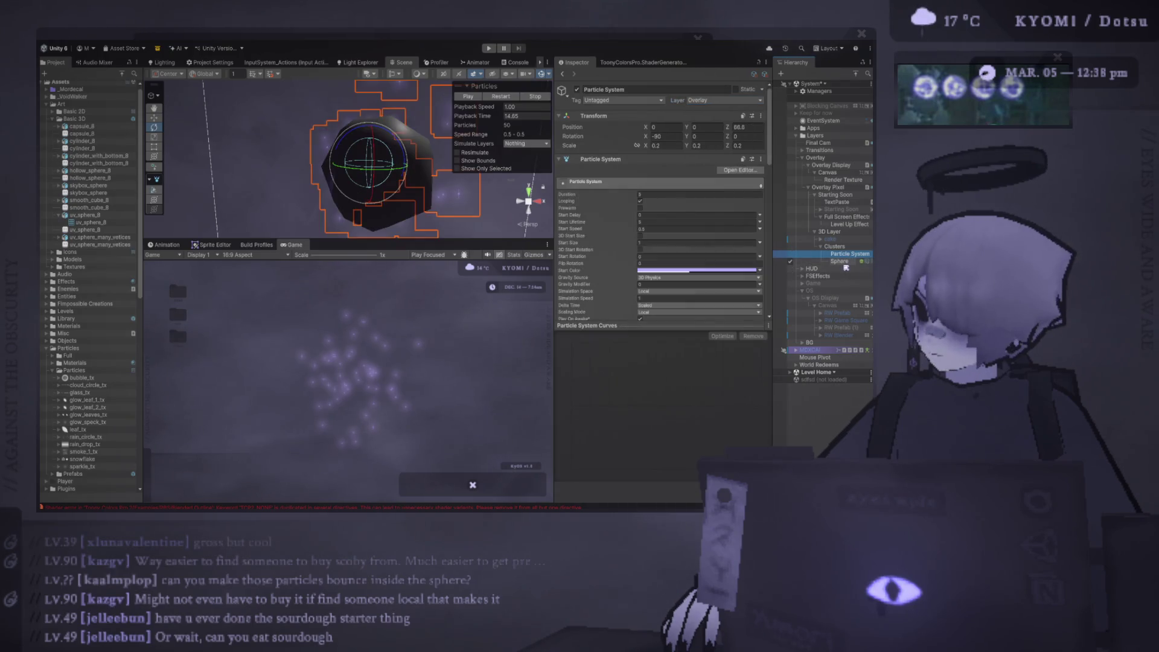
click(844, 264)
click(834, 254)
click(841, 263)
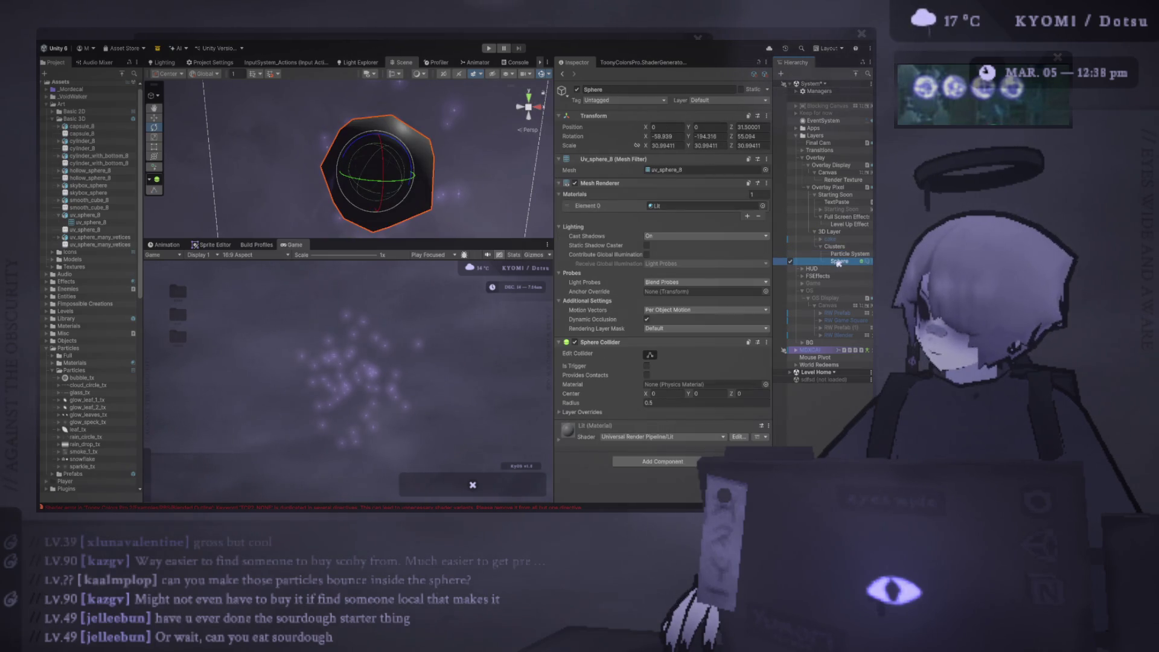
scroll(265, 147, down, 5)
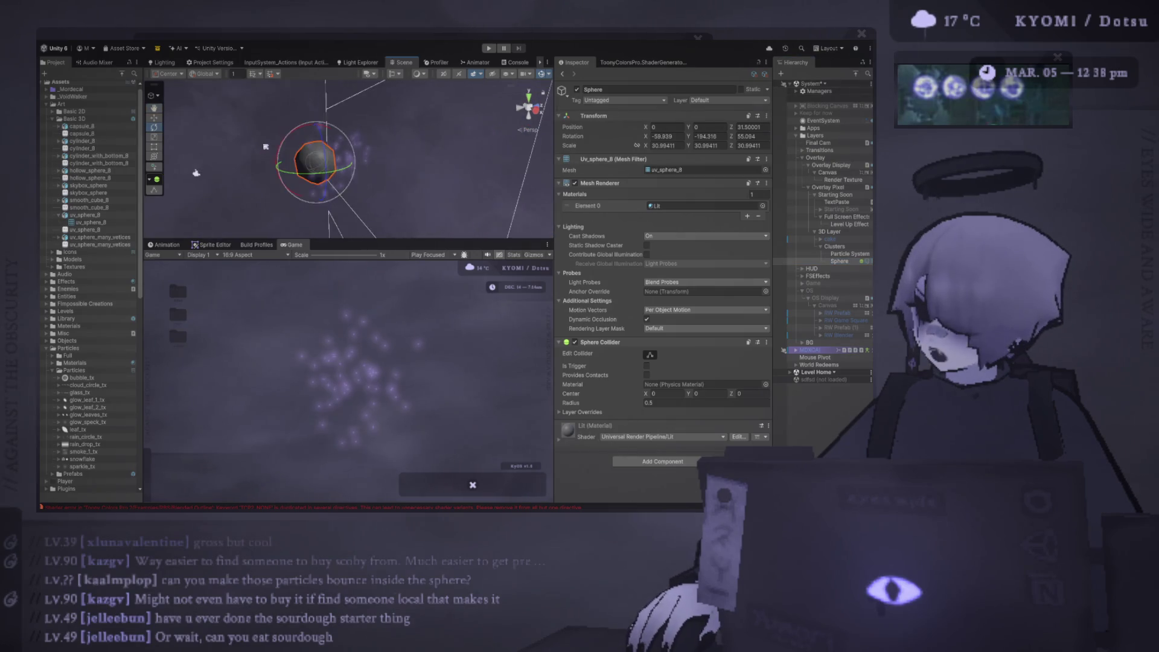
mouse_move(196, 173)
mouse_down()
mouse_move(268, 150)
mouse_move(192, 142)
mouse_up()
key(w)
mouse_move(344, 135)
mouse_down()
mouse_move(453, 134)
mouse_move(237, 158)
mouse_move(369, 177)
mouse_move(277, 180)
mouse_move(287, 181)
mouse_up()
mouse_move(480, 136)
mouse_down()
mouse_move(219, 142)
mouse_move(349, 139)
mouse_up()
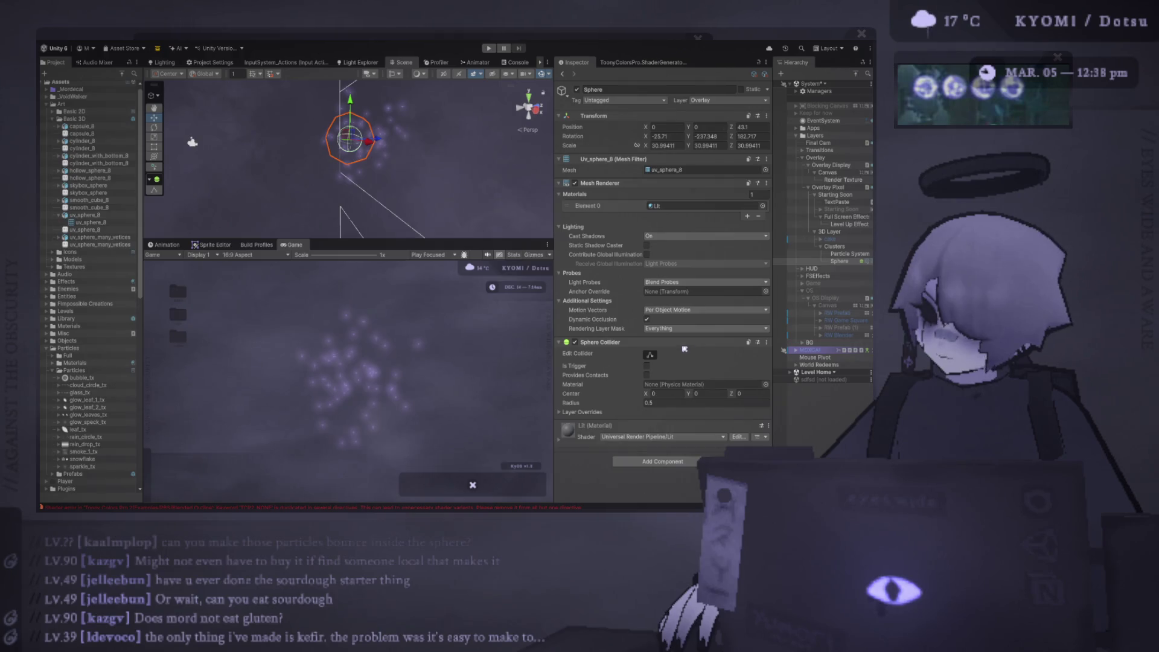
Step: Set the first sphere's Rendering Layer Mask to Default
click(706, 328)
click(684, 358)
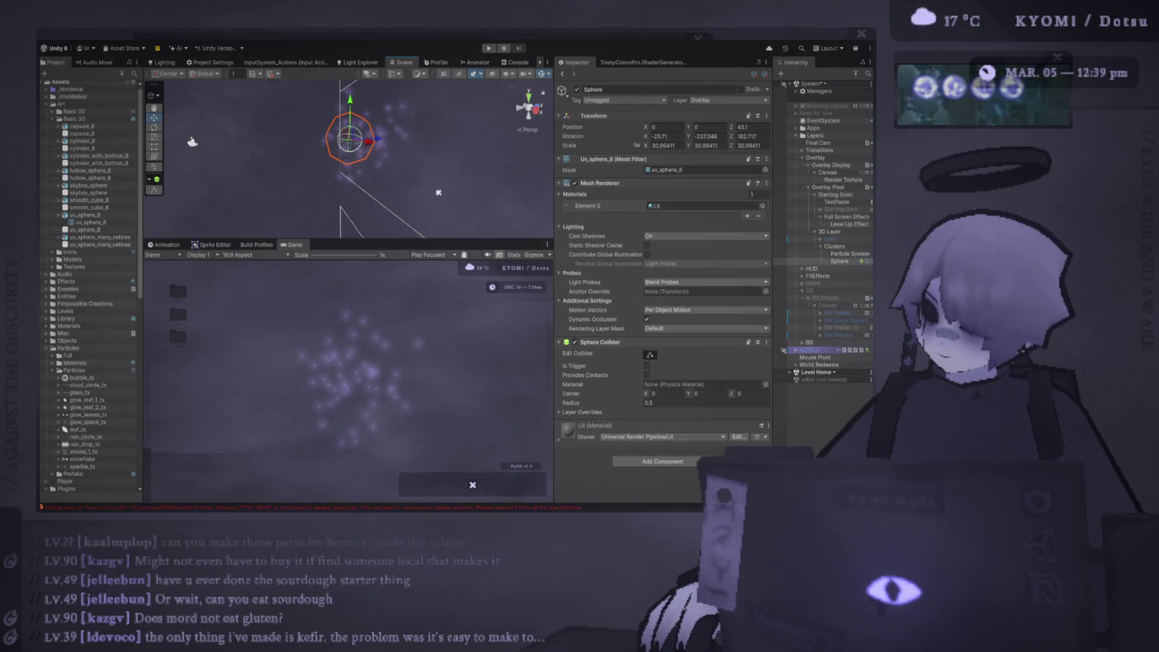
click(839, 260)
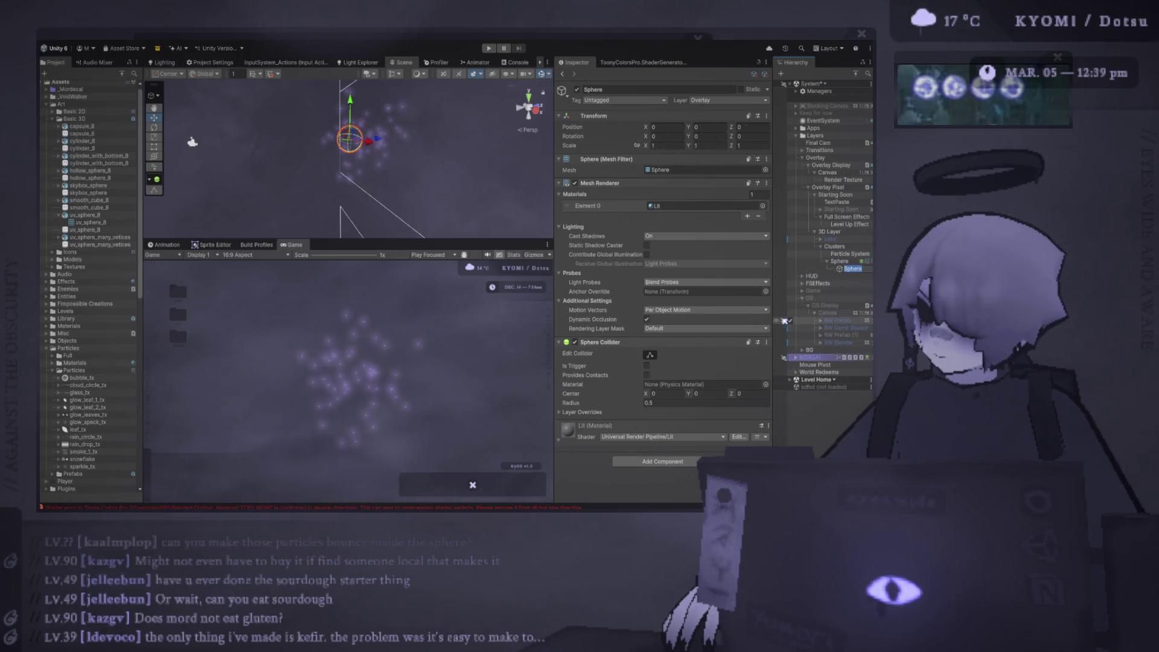
scroll(332, 153, down, 3)
Step: Add a second sphere scaled to about 120.2 and place it under Clusters
key(r)
drag(349, 144, 389, 127)
click(841, 267)
drag(839, 261, 839, 257)
Step: Put the new sphere on the Overlay layer
click(703, 103)
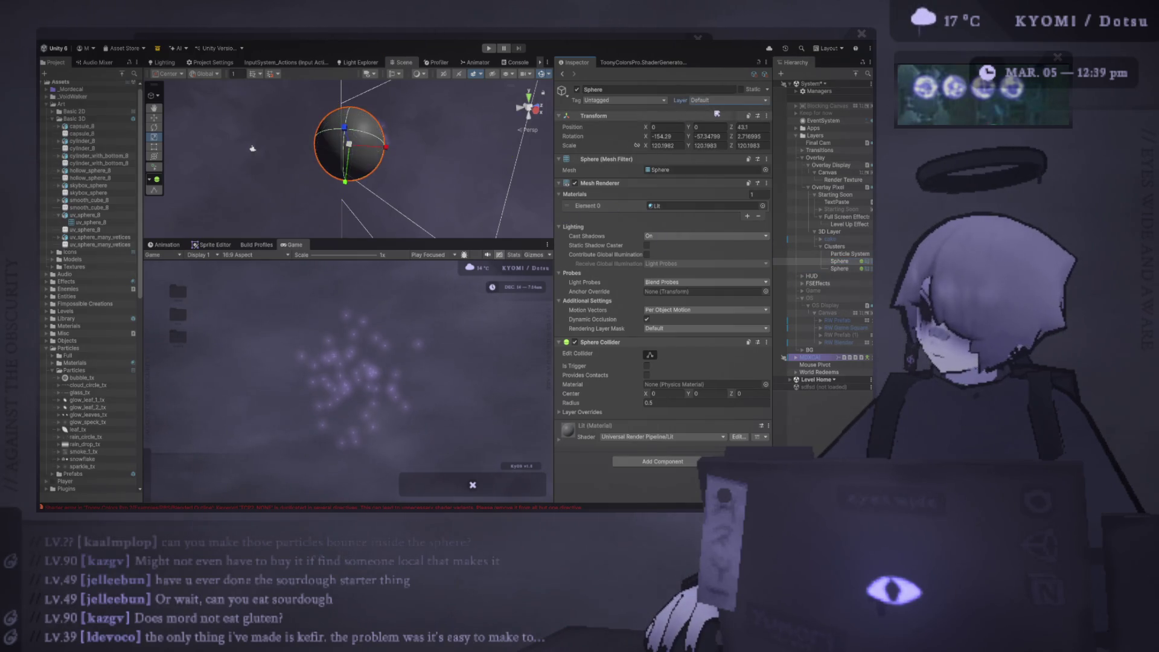
click(736, 189)
click(707, 103)
click(729, 178)
click(719, 116)
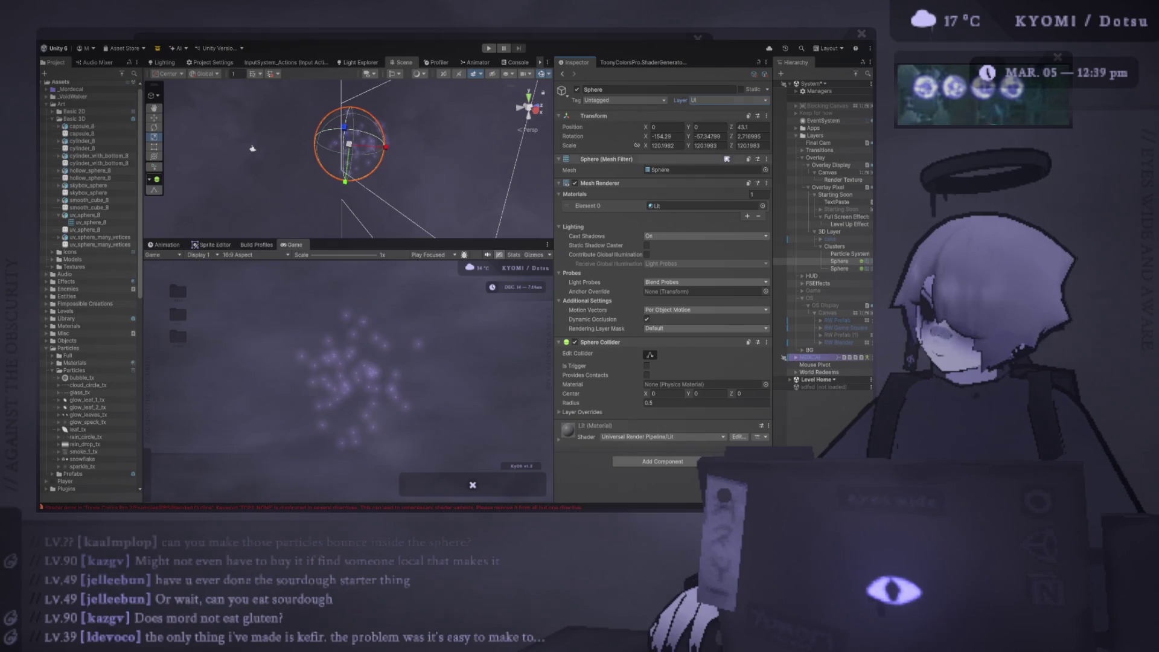
click(705, 100)
click(716, 111)
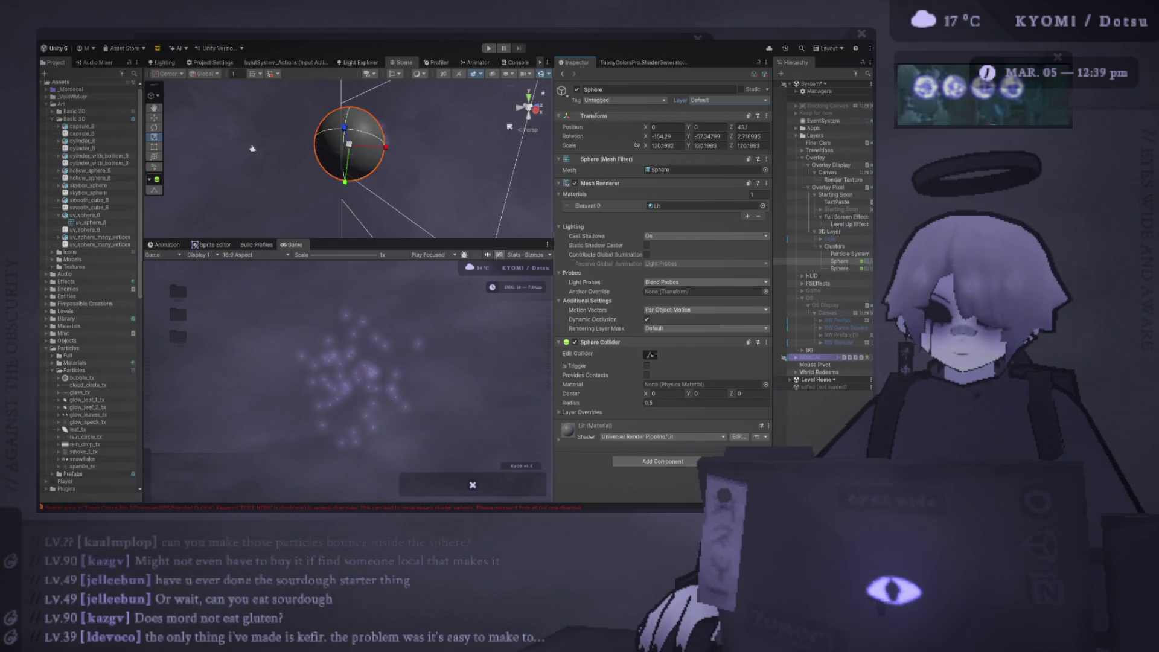
scroll(478, 138, up, 3)
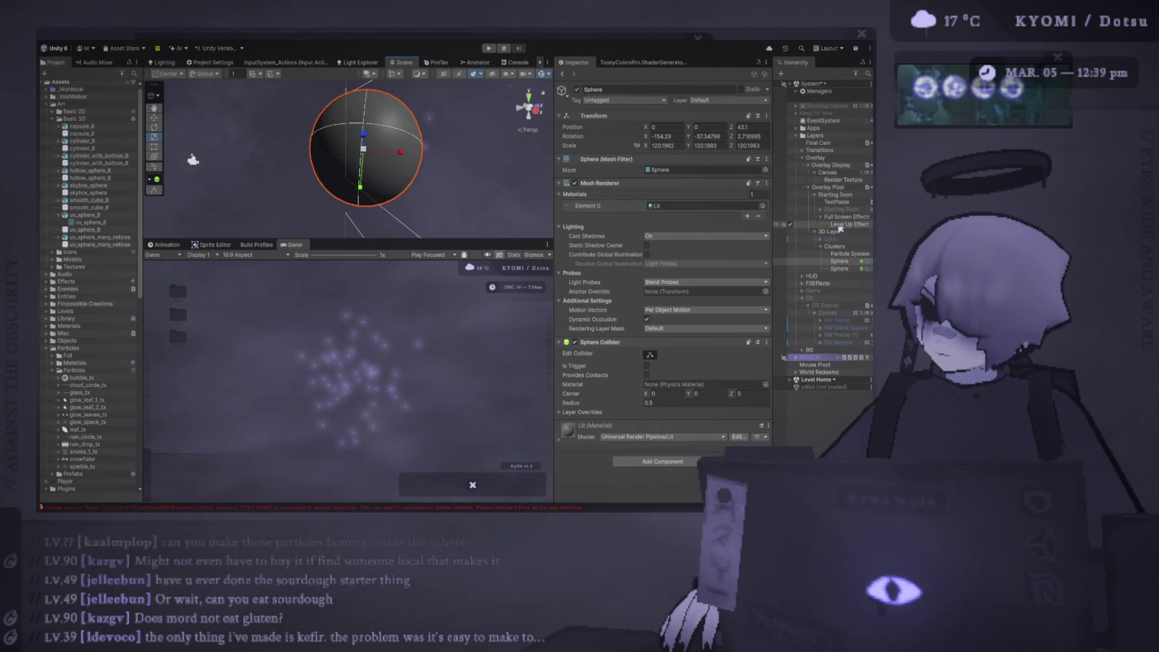
click(714, 102)
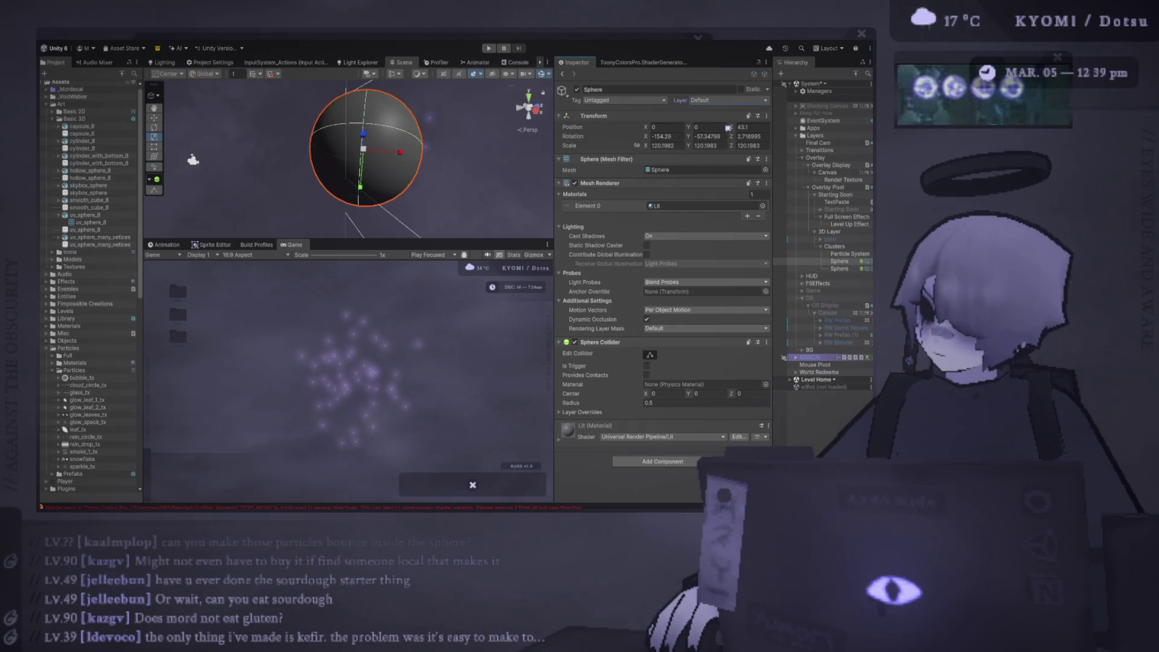
click(737, 193)
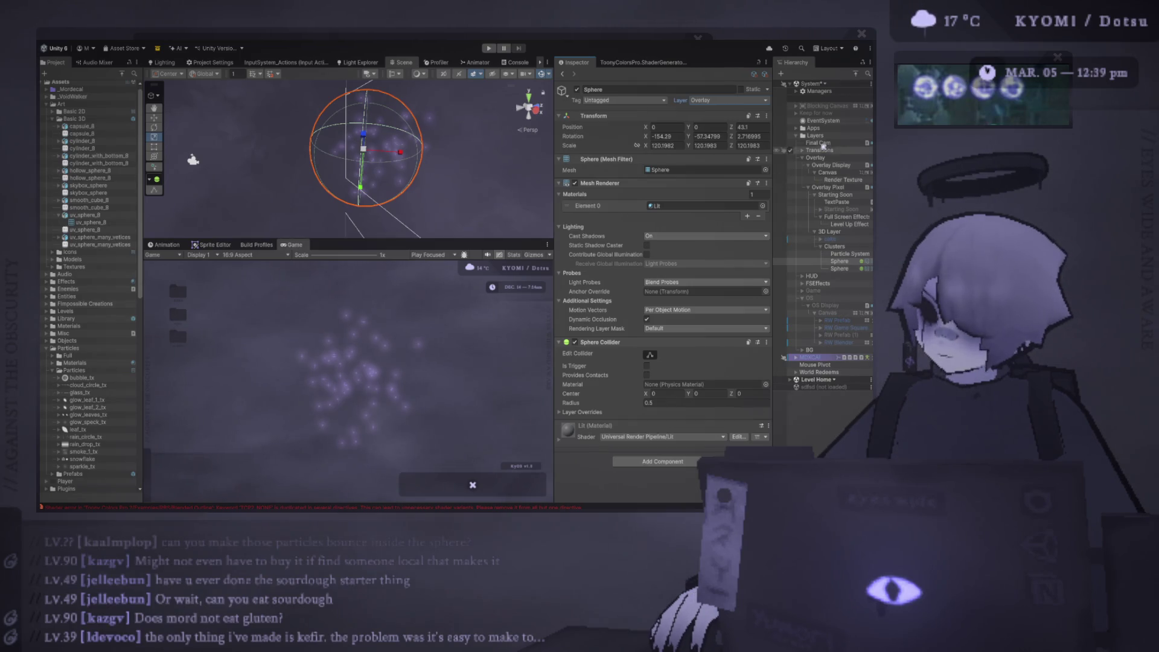
Step: Deactivate Final Cam and widen the Scene and Game views by shifting the Inspector divider
click(817, 143)
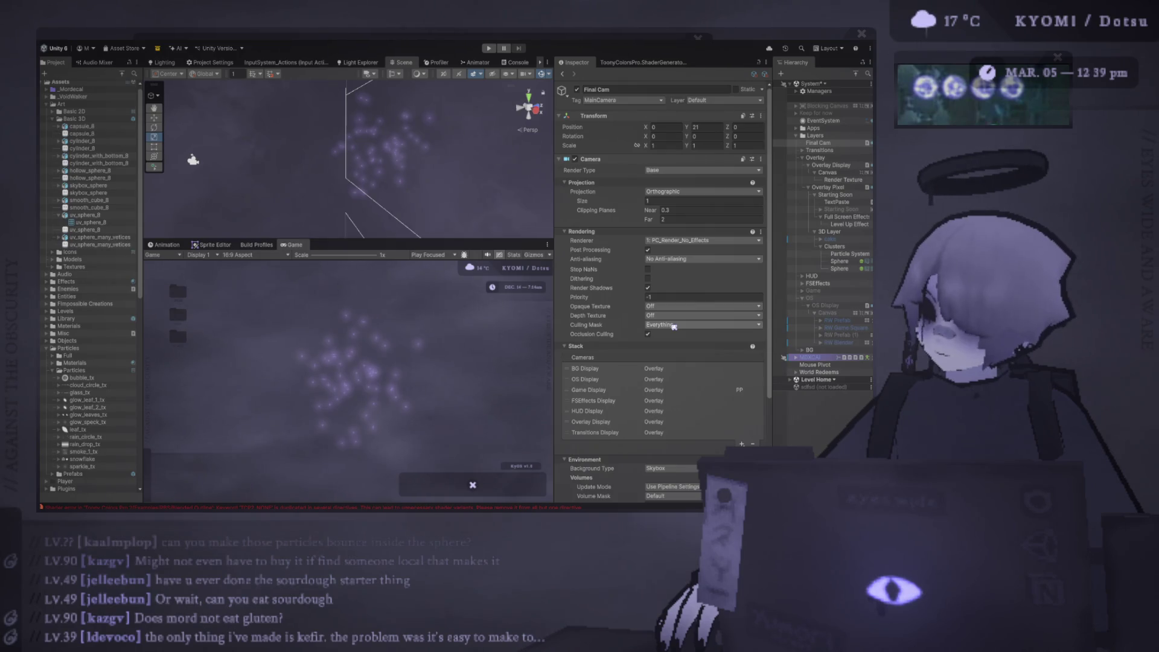
click(791, 143)
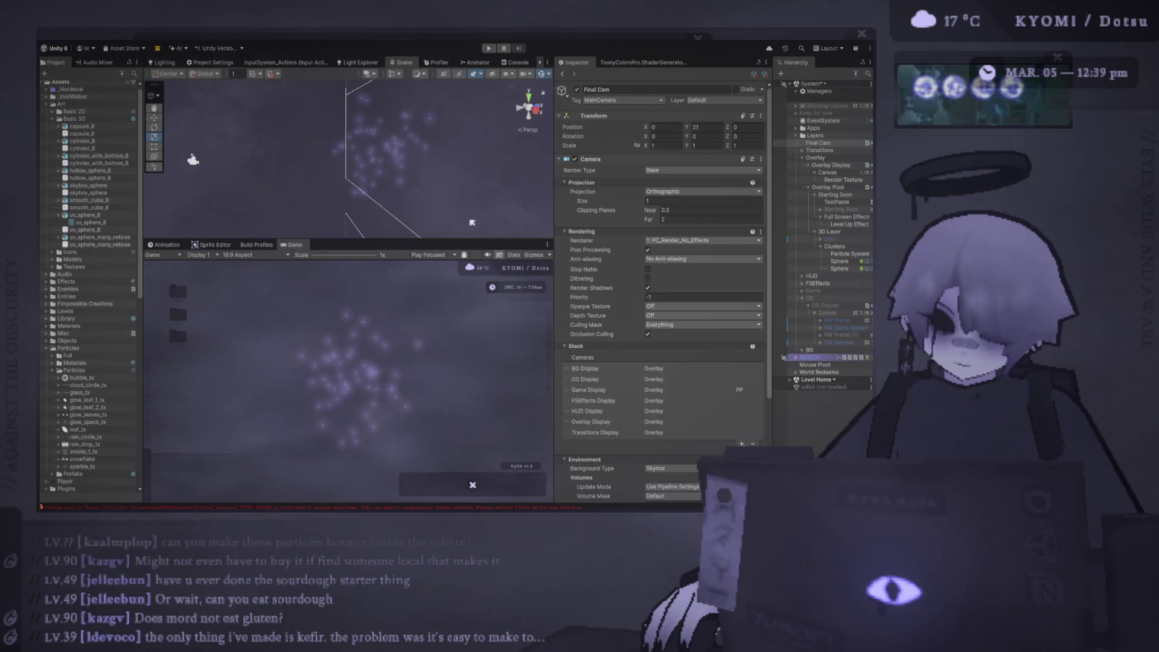
mouse_move(553, 263)
mouse_down()
mouse_move(571, 263)
mouse_move(500, 290)
mouse_up()
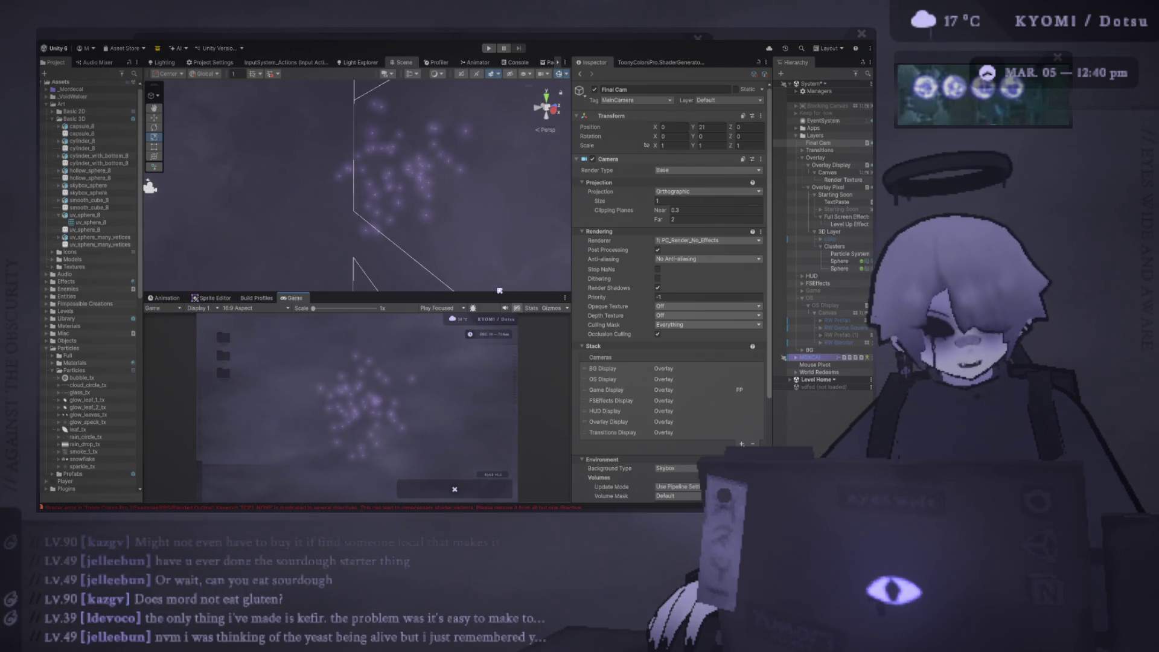
mouse_move(272, 471)
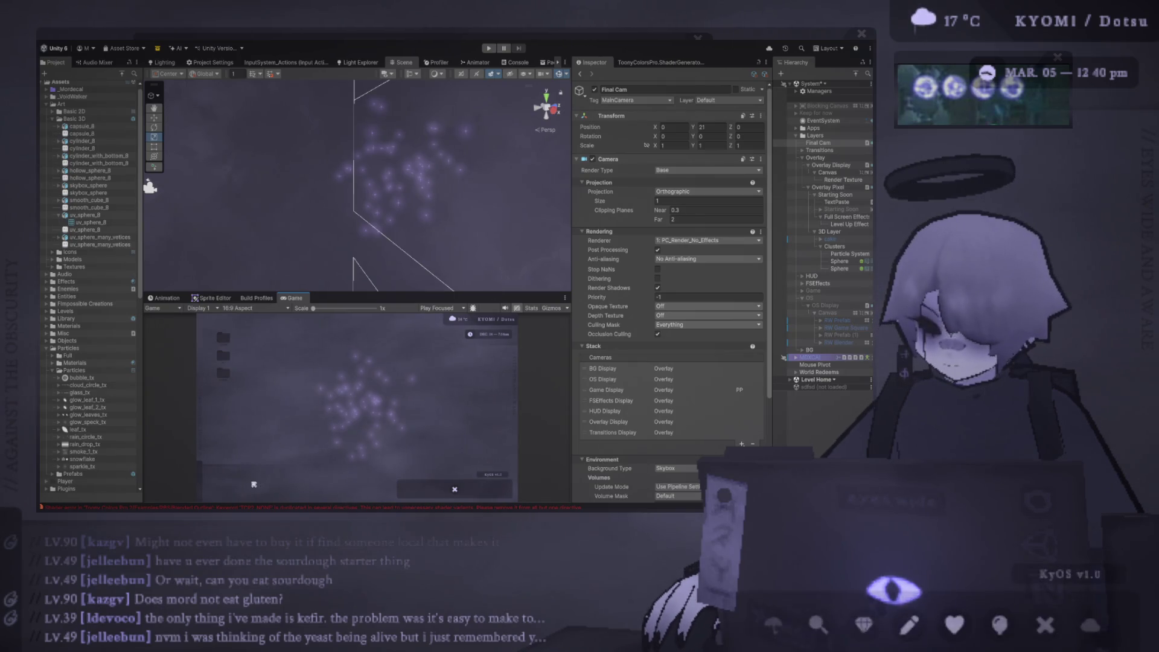